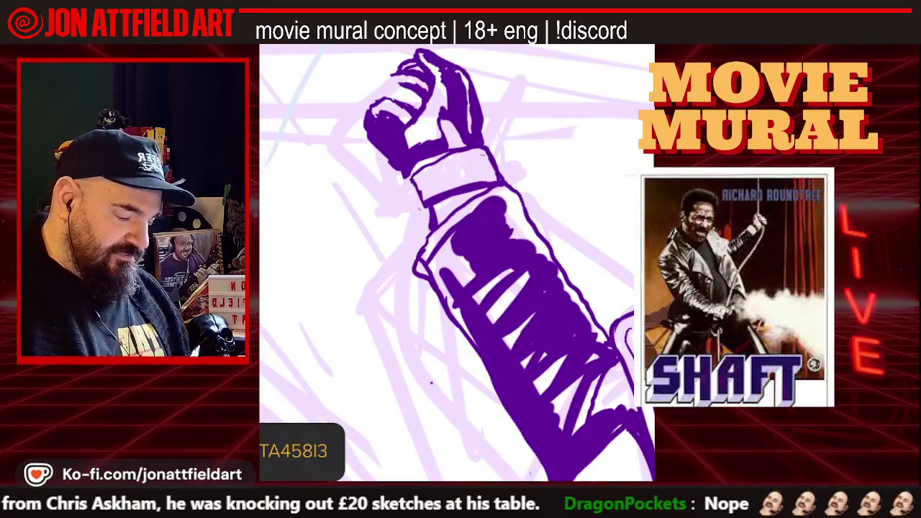
Step: Add a short purple stroke along the top edge of Shaft's raised fist
scroll(457, 262, "up", 3)
scroll(457, 262, "up", 2)
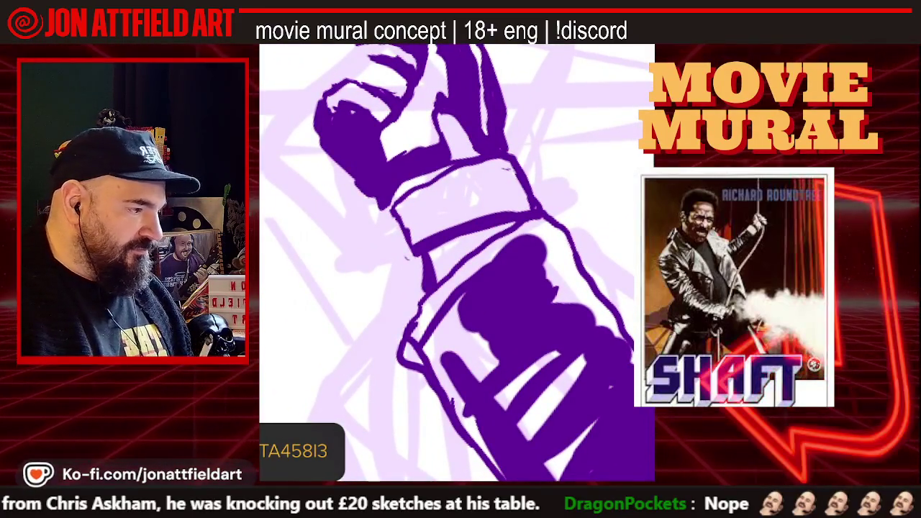
scroll(457, 263, "down", 2)
scroll(457, 263, "down", 2)
scroll(457, 263, "down", 1)
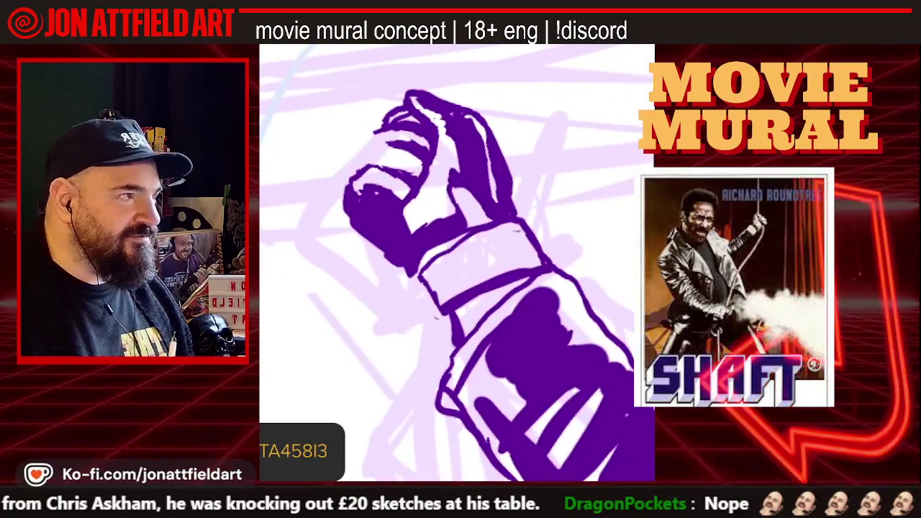
scroll(457, 263, "down", 1)
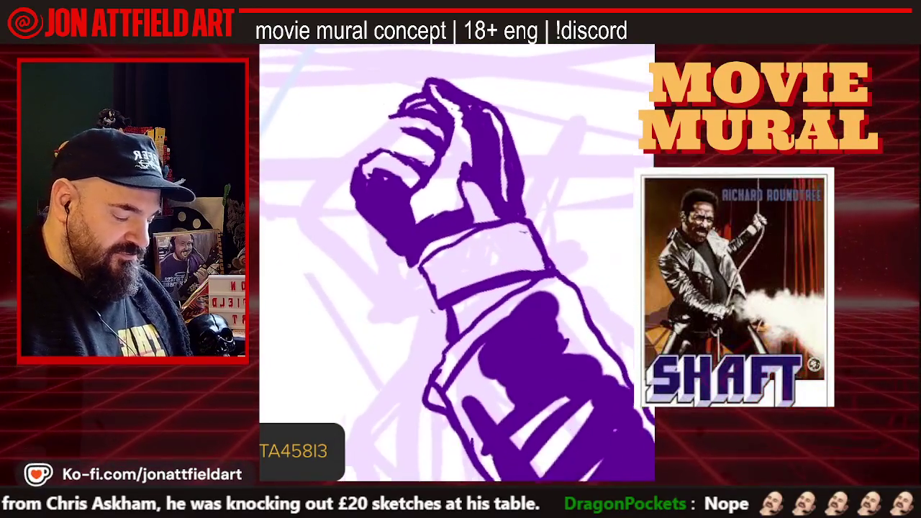
scroll(457, 262, "down", 1)
scroll(457, 263, "down", 2)
scroll(457, 263, "down", 1)
scroll(457, 262, "up", 2)
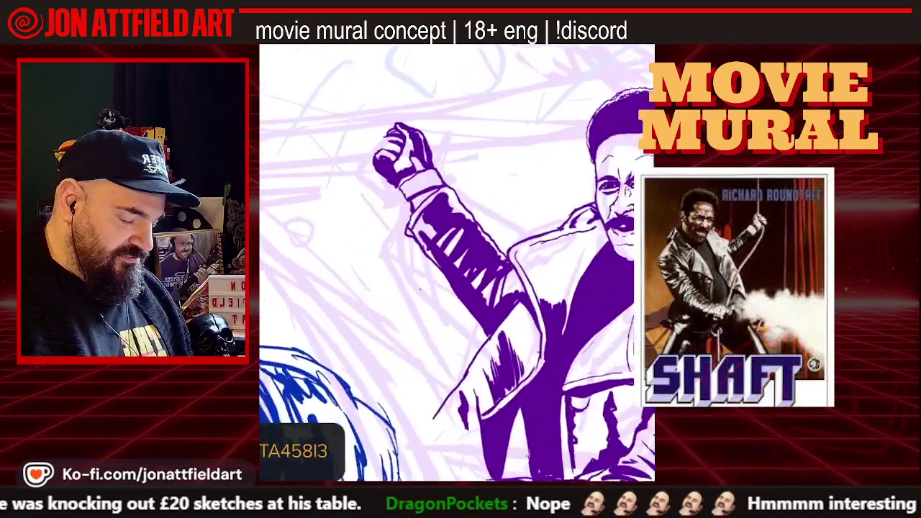
scroll(457, 263, "up", 2)
scroll(457, 262, "up", 1)
scroll(457, 262, "up", 1)
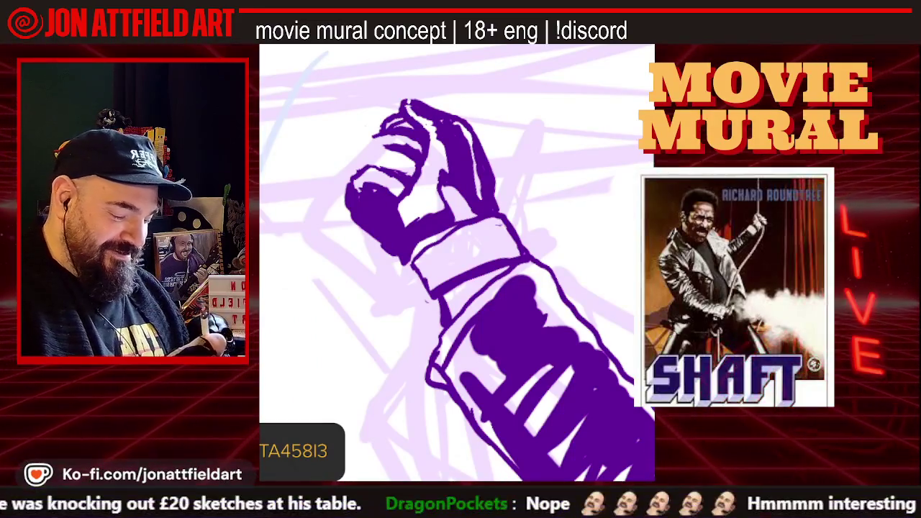
left_click_drag(405, 105, 420, 95)
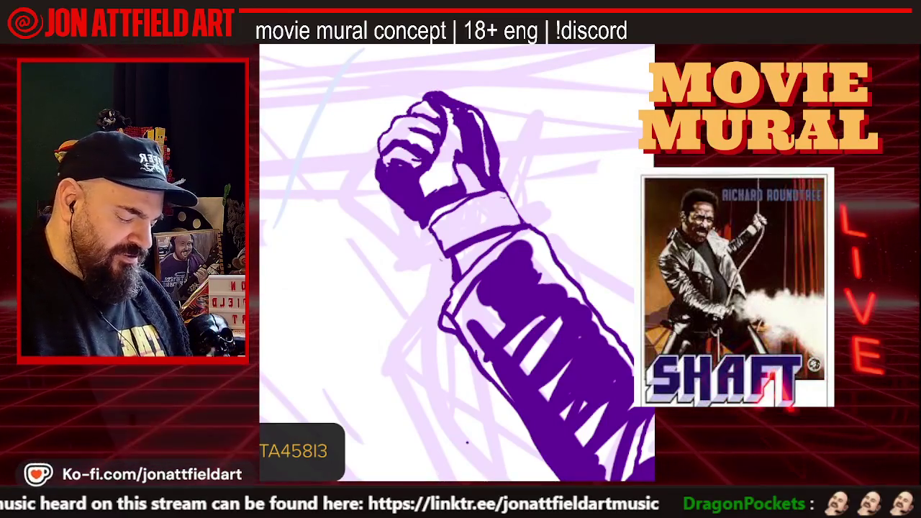
scroll(457, 263, "down", 3)
scroll(457, 262, "down", 3)
scroll(457, 263, "down", 2)
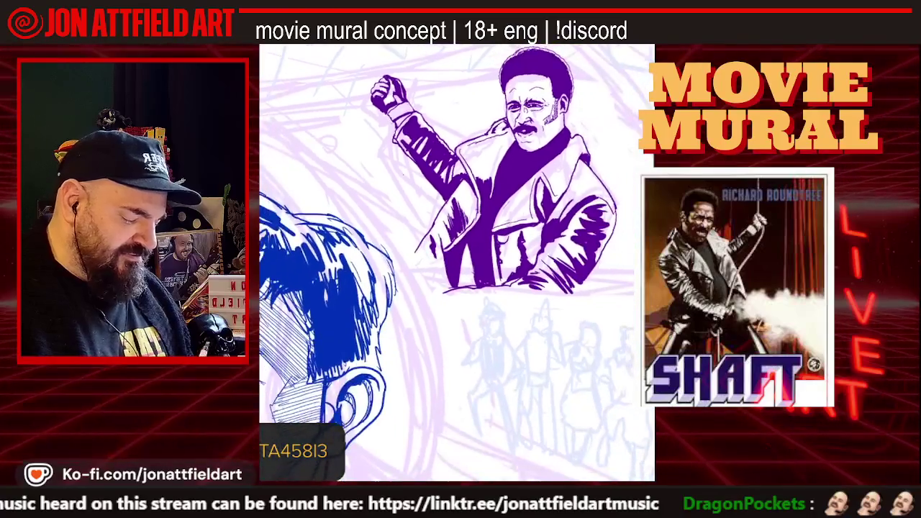
scroll(392, 97, "up", 2)
scroll(392, 97, "up", 2)
scroll(392, 97, "up", 2)
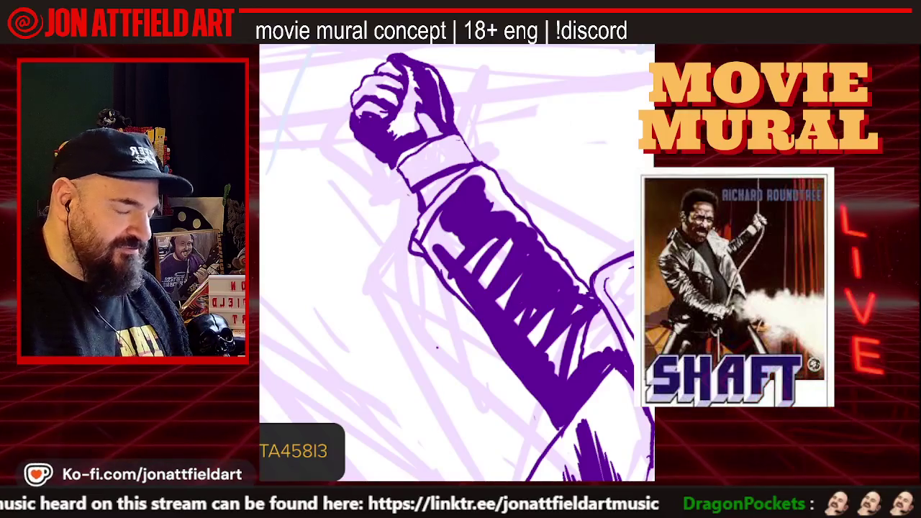
left_click_drag(453, 260, 467, 244)
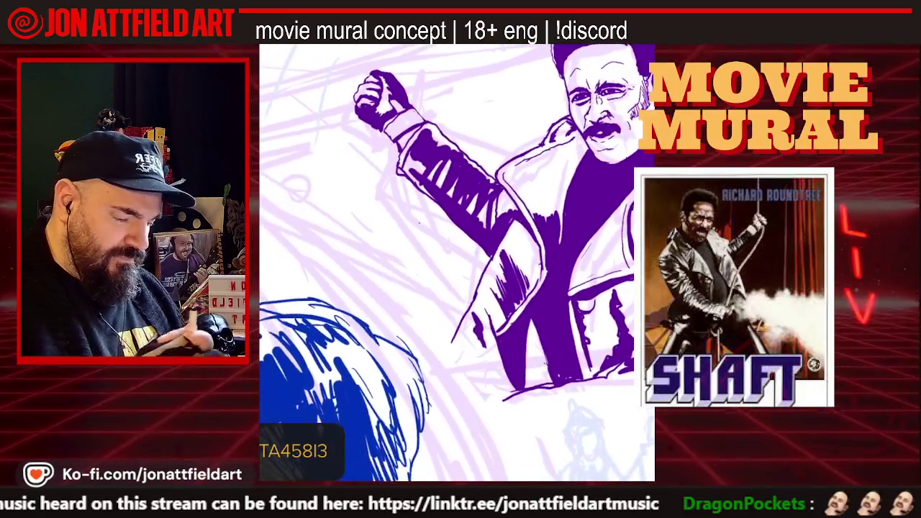
Step: Lasso Shaft's raised fist and enlarge it slightly with a uniform transform
key("s")
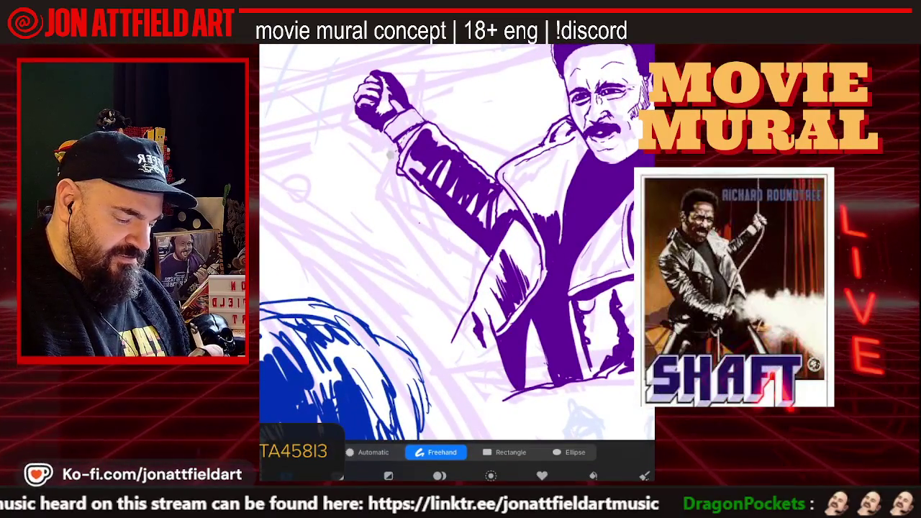
key("v")
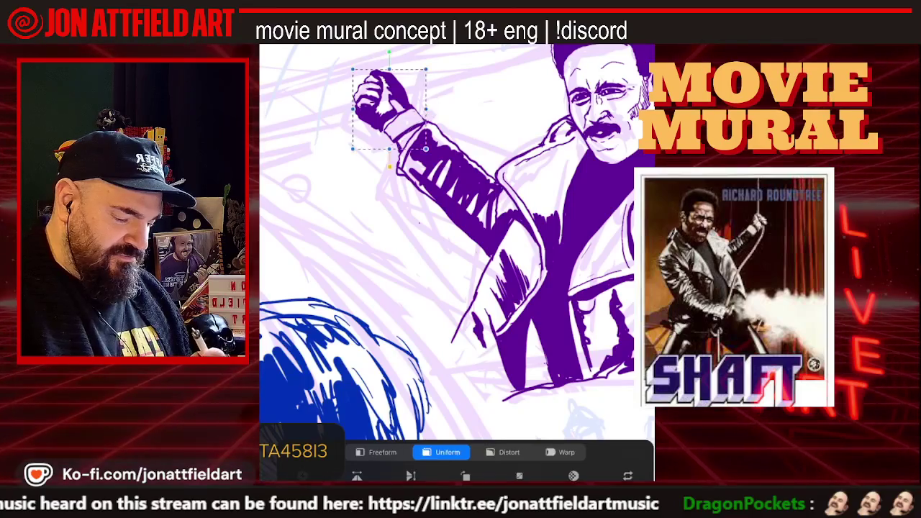
left_click_drag(353, 70, 346, 62)
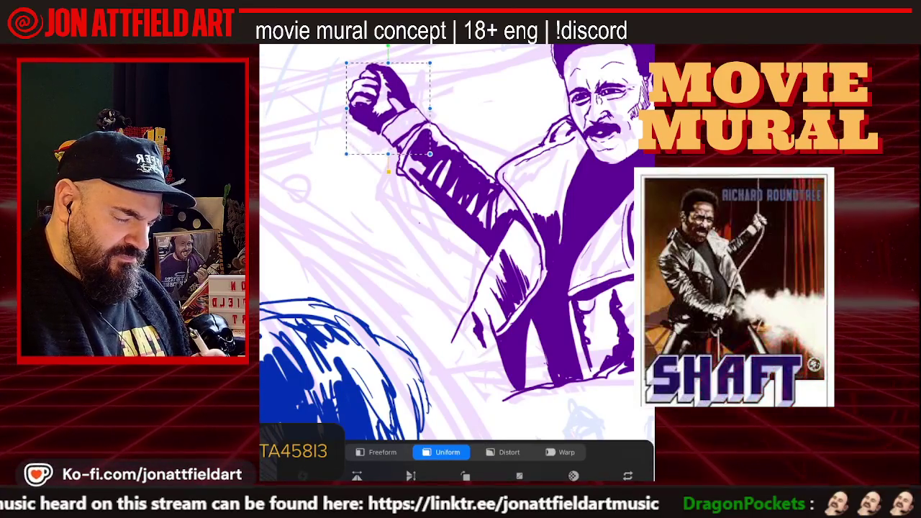
key("Return")
scroll(432, 252, "down", 5)
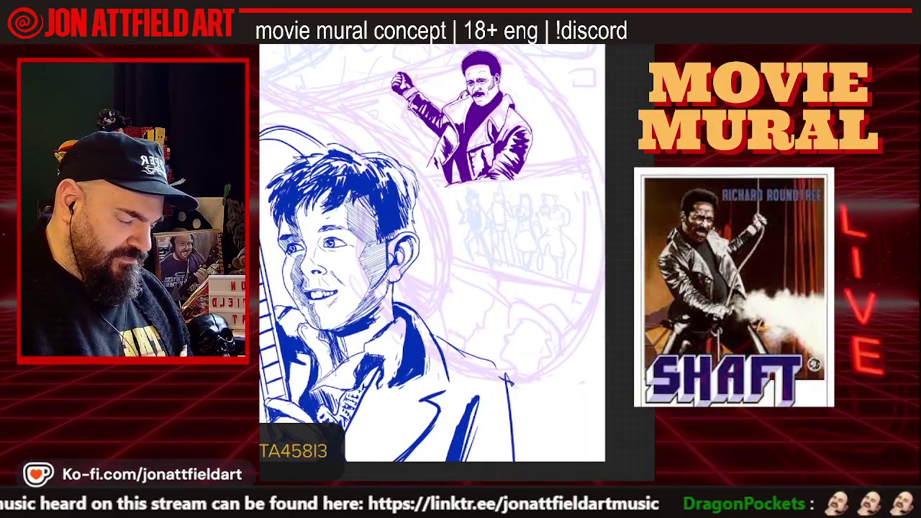
scroll(449, 85, "up", 5)
scroll(457, 263, "up", 2)
scroll(457, 263, "up", 3)
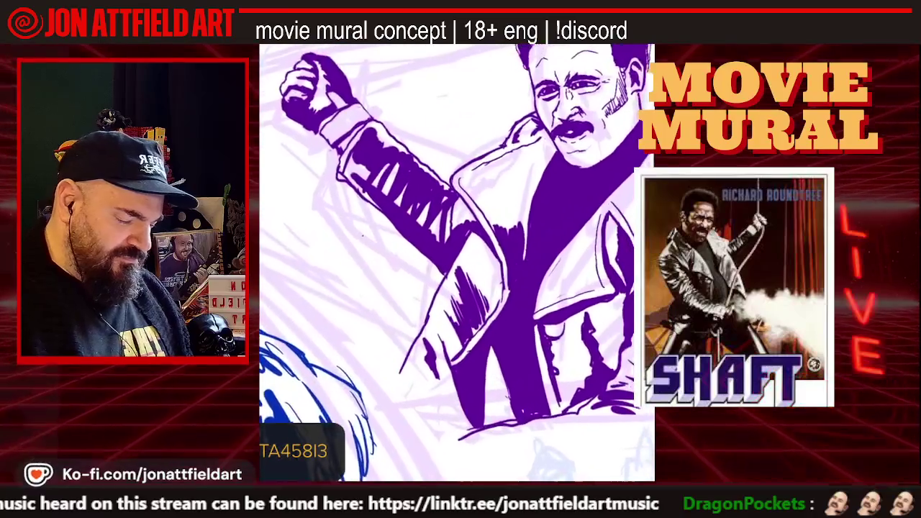
scroll(457, 263, "down", 1)
scroll(457, 263, "down", 1)
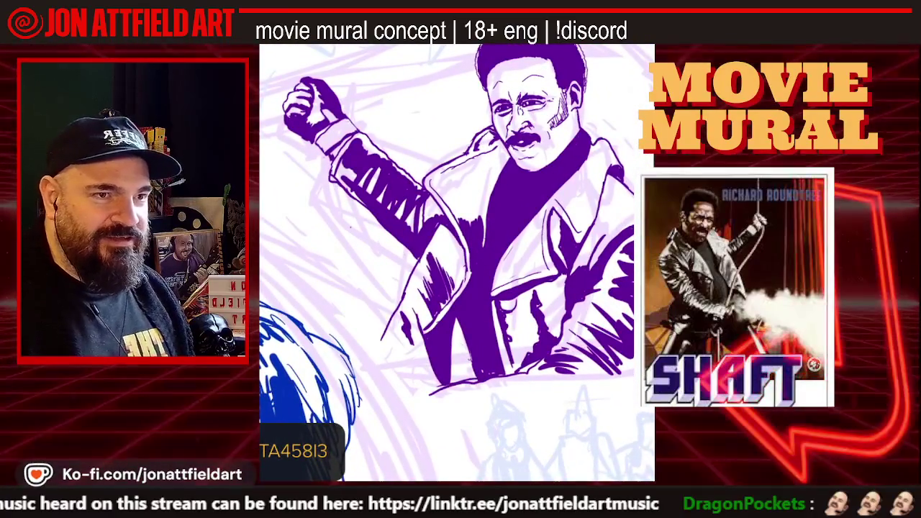
scroll(457, 262, "up", 1)
scroll(457, 263, "up", 1)
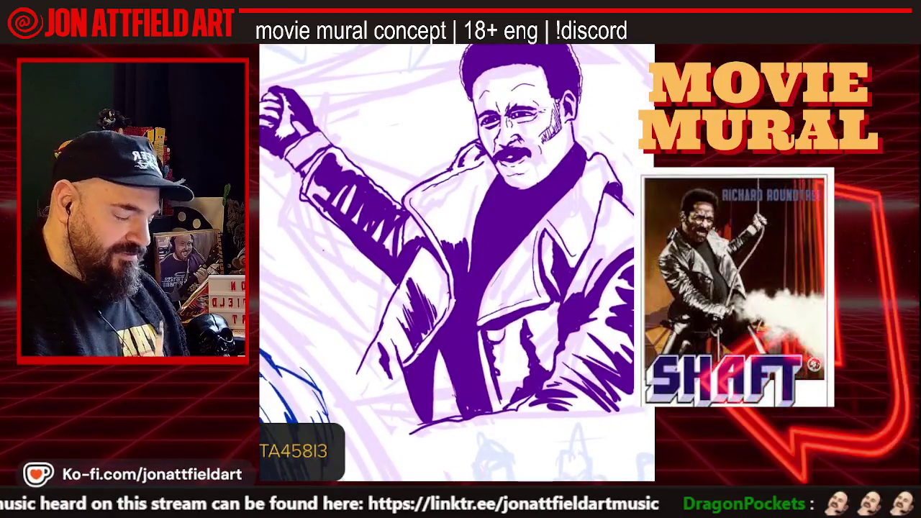
scroll(457, 263, "down", 1)
scroll(457, 263, "down", 1)
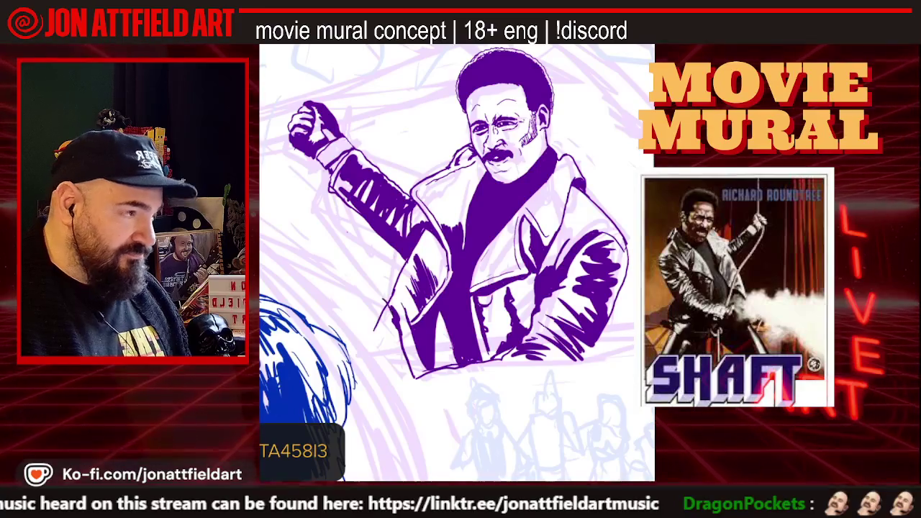
Step: Touch up the coat's left edge and draw the purple rope hanging beside the arm
left_click_drag(358, 272, 392, 315)
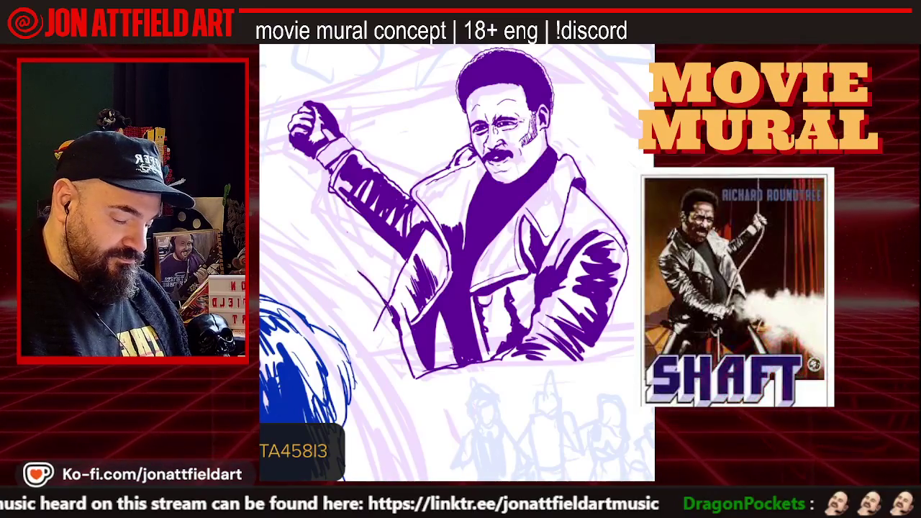
left_click_drag(297, 151, 317, 220)
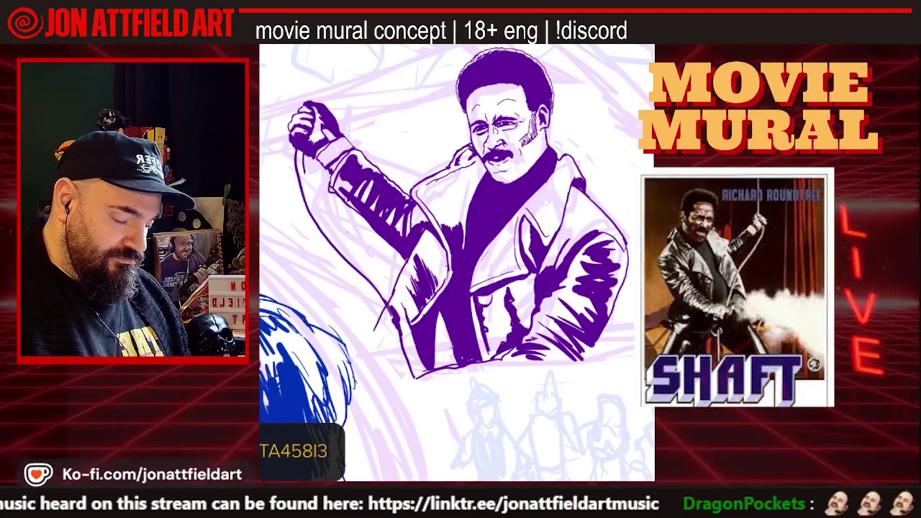
left_click_drag(305, 173, 314, 200)
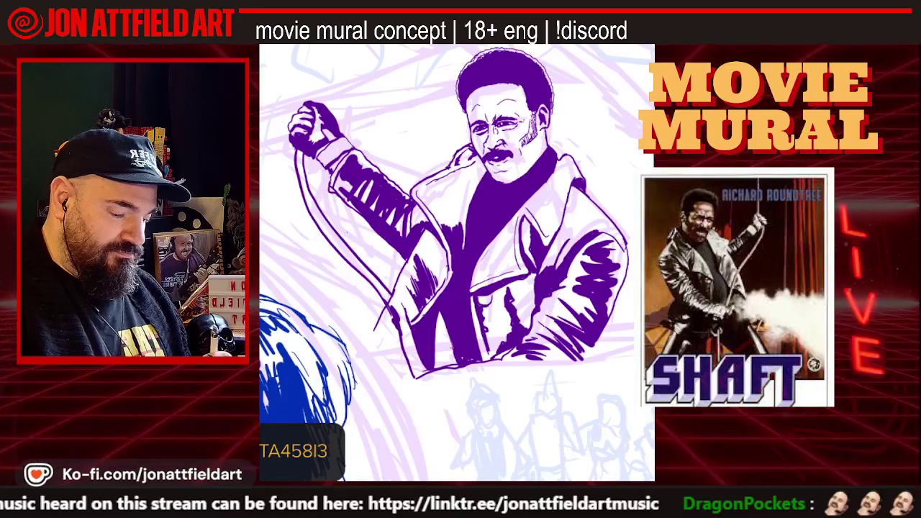
Step: Draw the double-lined rope rising from the fist to the canvas top and extend the hanging loop
left_click_drag(316, 101, 320, 46)
left_click_drag(307, 101, 313, 44)
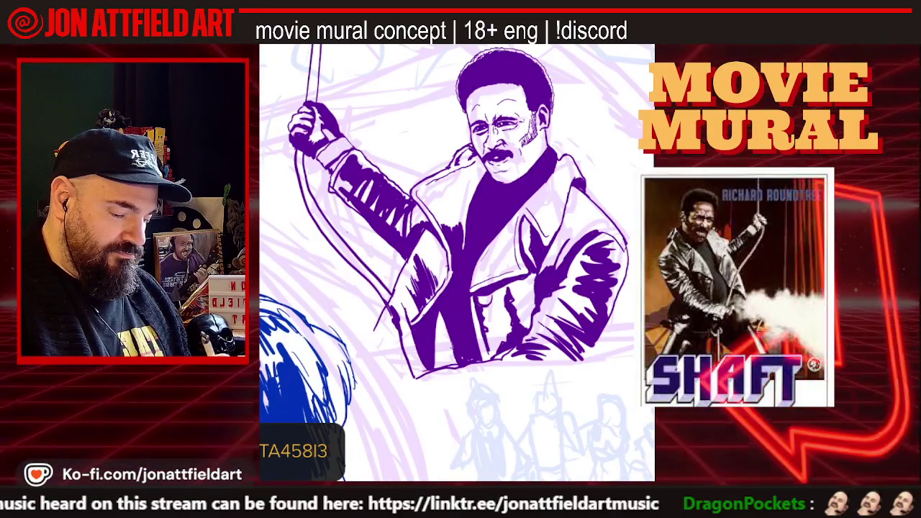
left_click_drag(292, 192, 281, 255)
left_click_drag(282, 216, 278, 243)
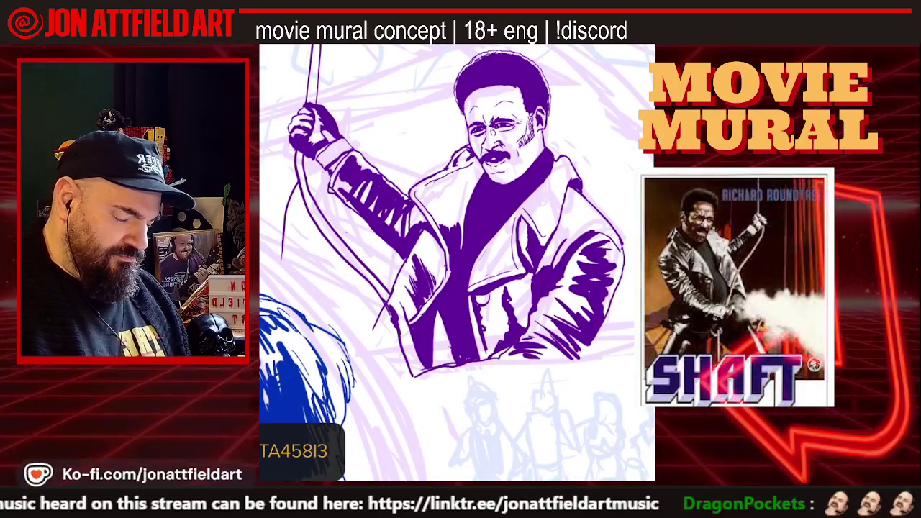
scroll(457, 263, "down", 5)
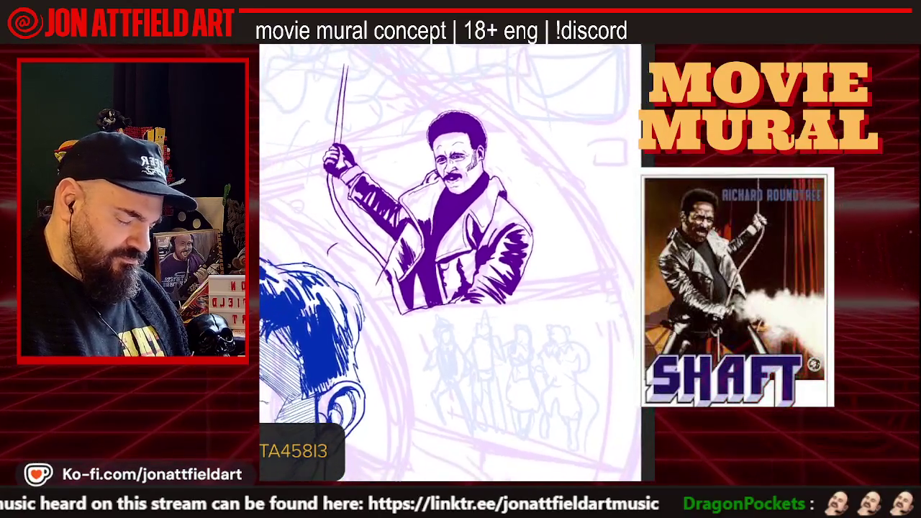
scroll(457, 263, "up", 3)
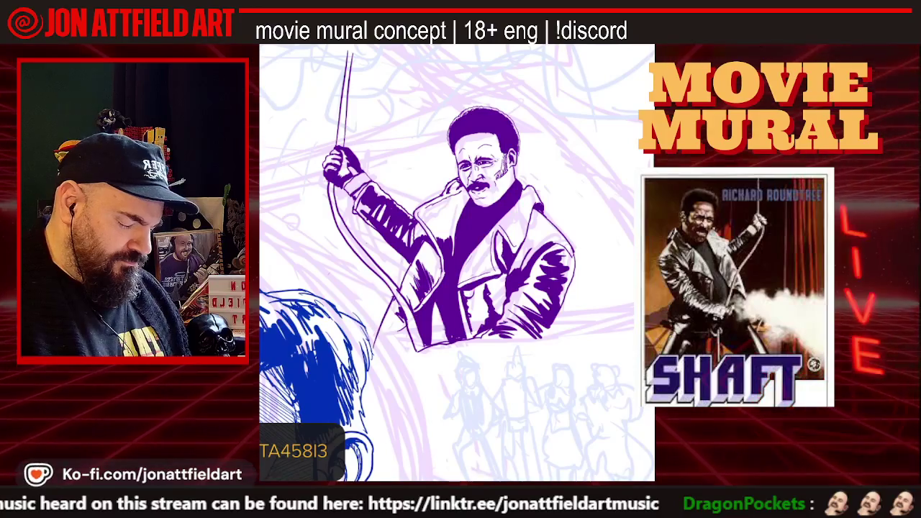
scroll(457, 262, "down", 3)
Step: Zoom around Shaft's face and hair to review the purple line work and cheek hatching
scroll(457, 263, "down", 3)
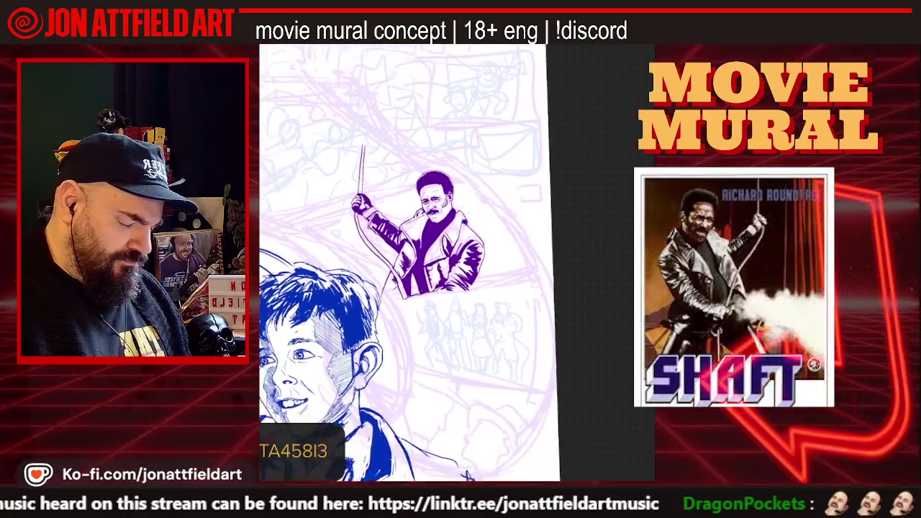
scroll(457, 262, "down", 2)
scroll(425, 230, "up", 3)
scroll(425, 231, "up", 2)
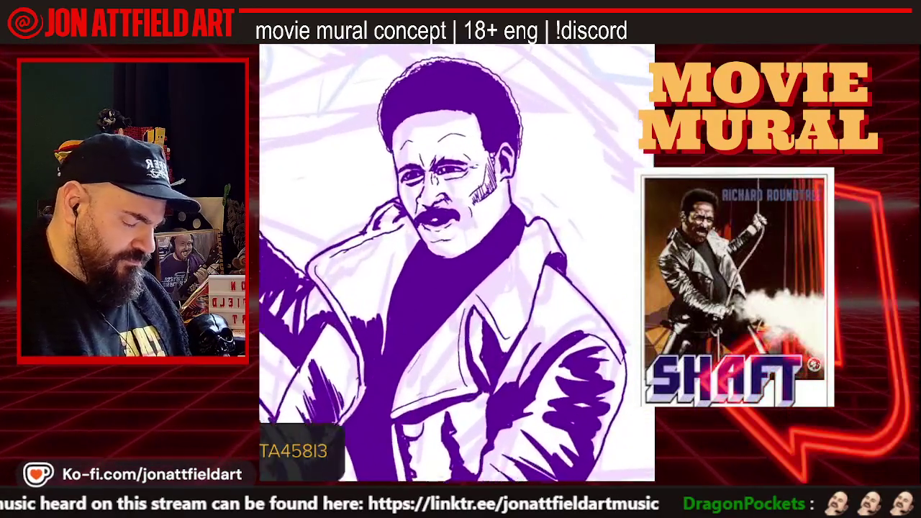
scroll(425, 231, "up", 1)
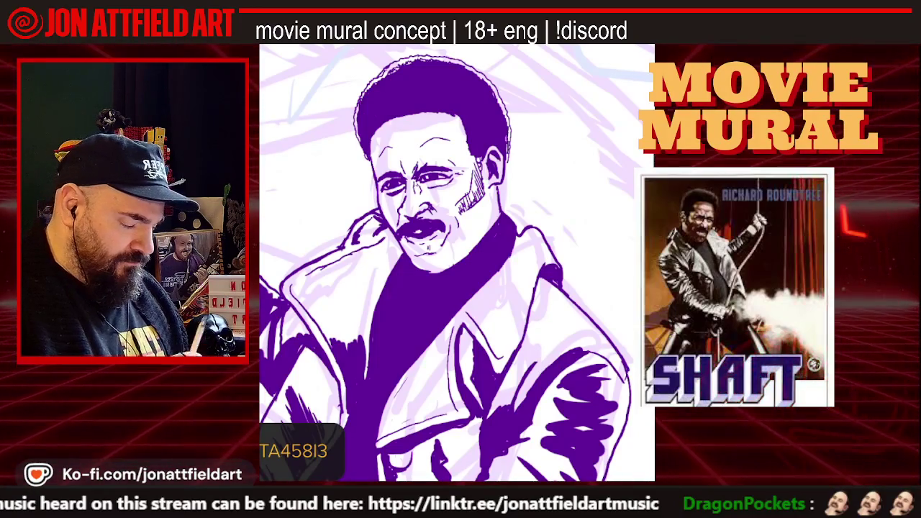
scroll(457, 262, "up", 2)
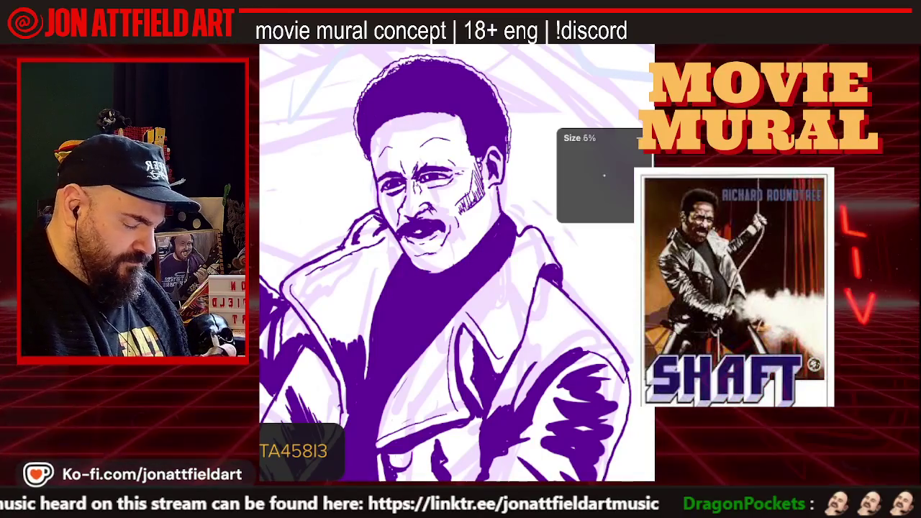
scroll(457, 263, "up", 3)
scroll(457, 262, "up", 1)
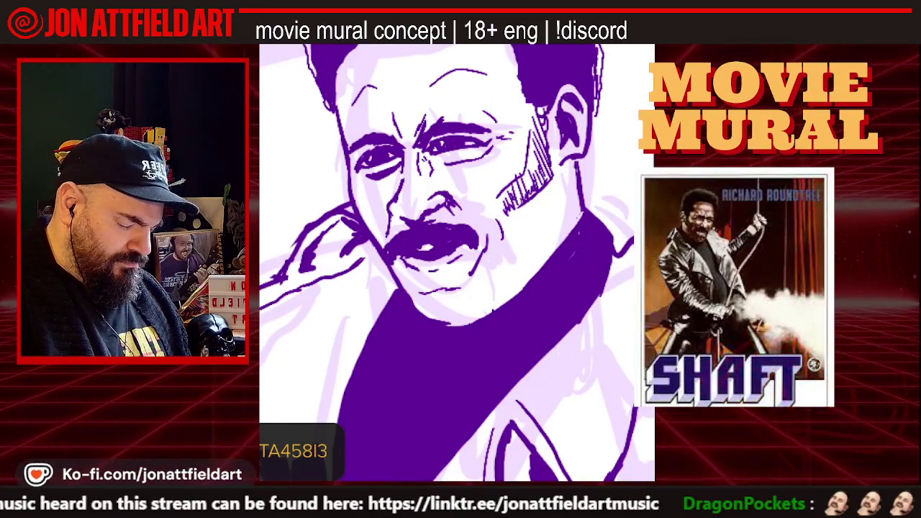
scroll(457, 262, "down", 2)
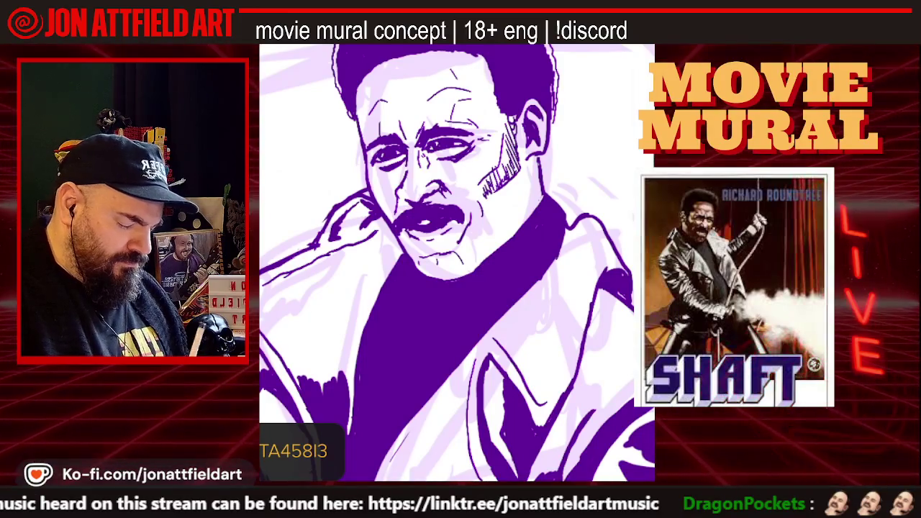
scroll(457, 263, "down", 3)
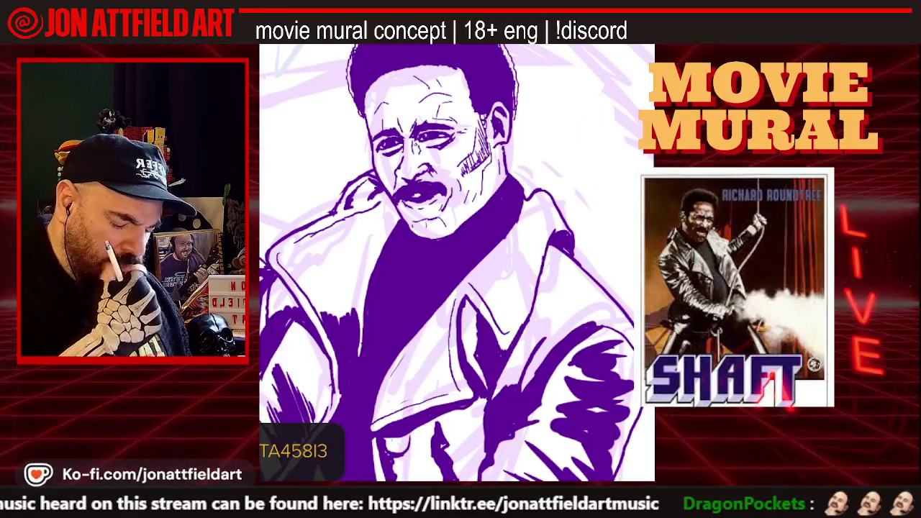
Step: Zoom into Shaft's raised sleeve and coat folds to work on the purple hatching
scroll(457, 263, "down", 5)
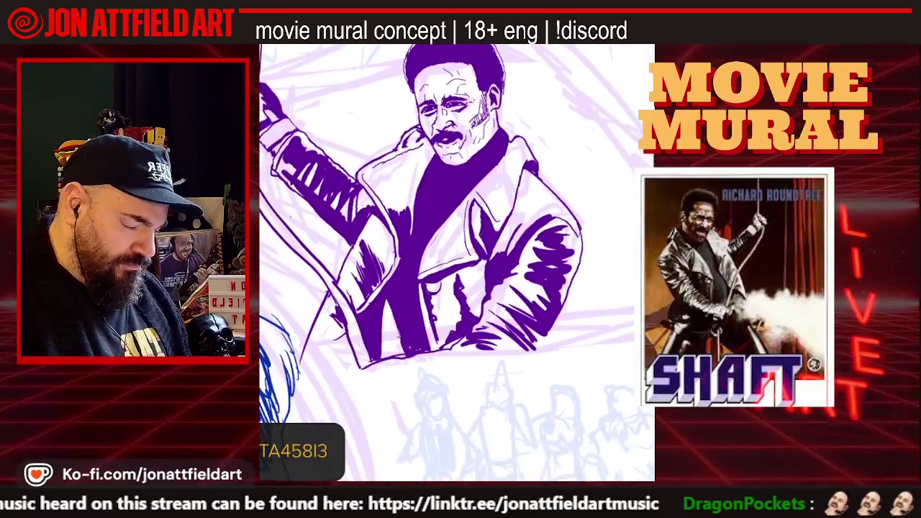
scroll(457, 263, "up", 3)
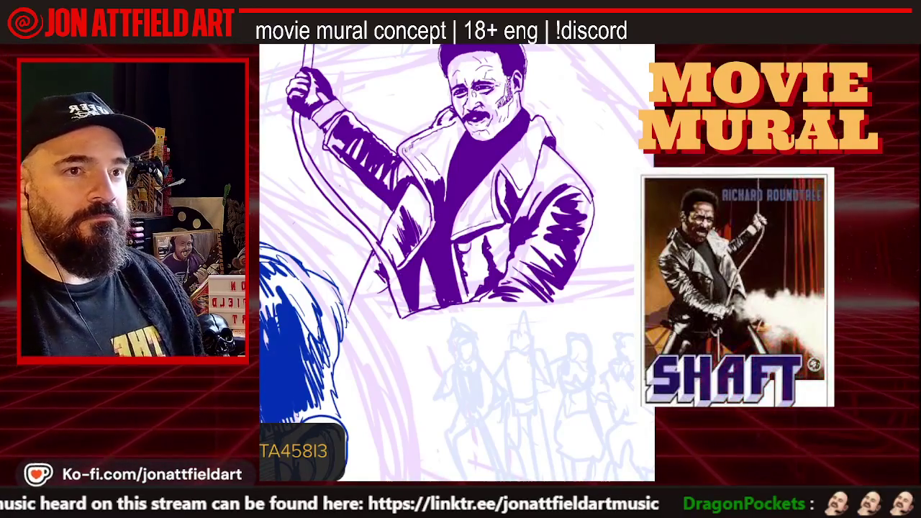
scroll(457, 263, "up", 3)
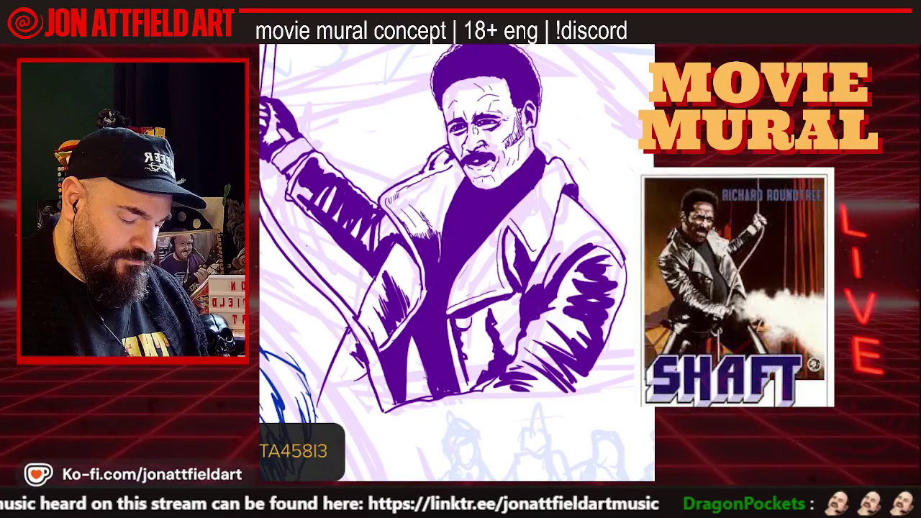
scroll(457, 263, "up", 3)
scroll(457, 262, "up", 2)
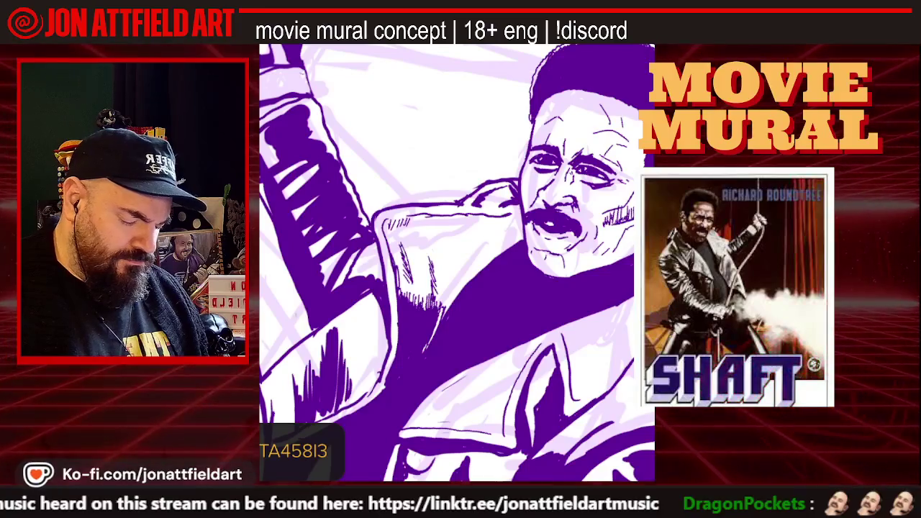
Step: Hatch two dark purple strokes onto Shaft's jacket collar, then zoom out to review
scroll(457, 262, "down", 2)
scroll(457, 263, "down", 2)
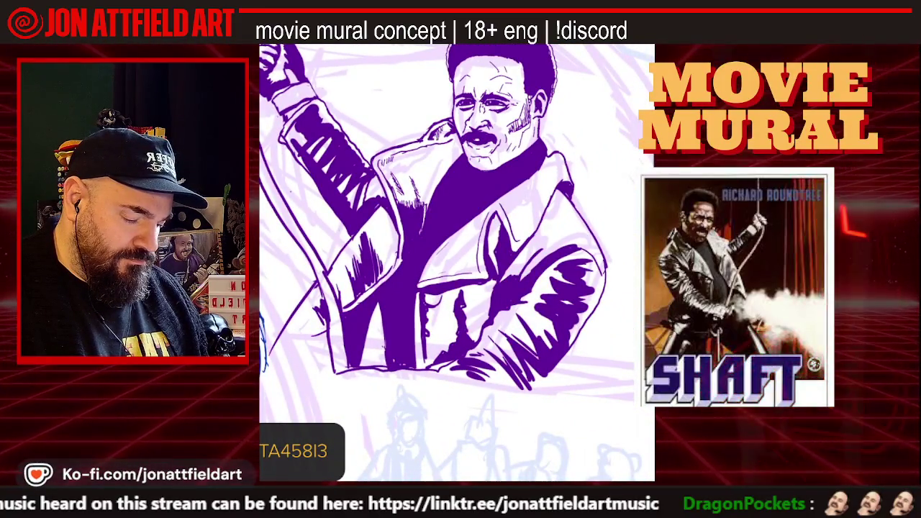
scroll(457, 263, "down", 1)
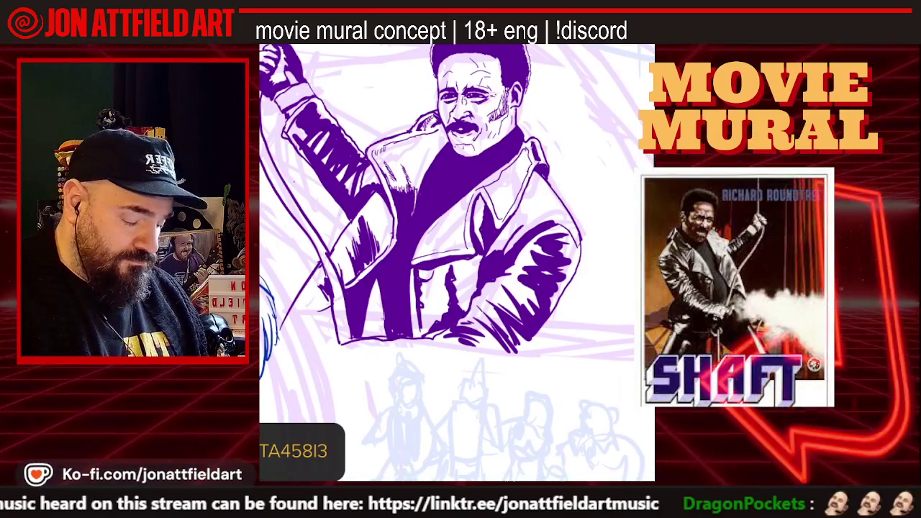
left_click_drag(485, 190, 533, 151)
mouse_move(505, 202)
left_mouse_down()
mouse_move(525, 171)
mouse_move(522, 178)
left_mouse_up()
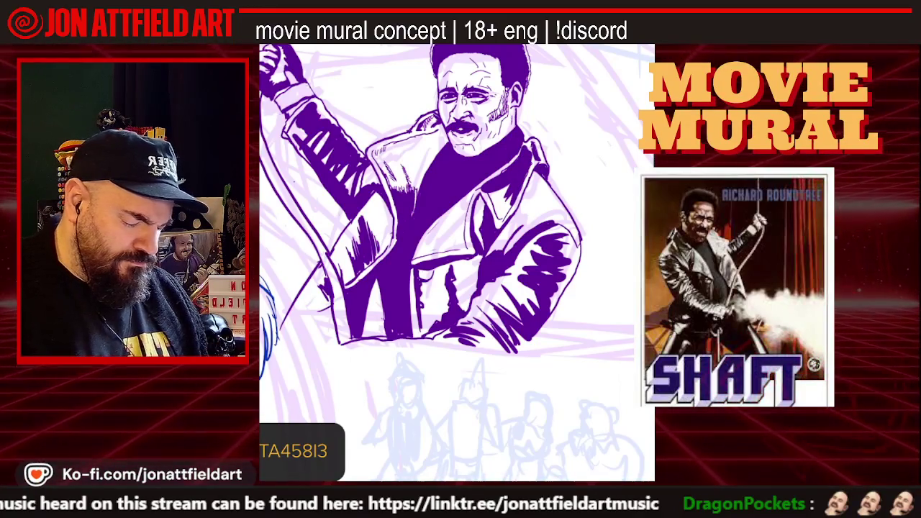
key("ctrl+minus")
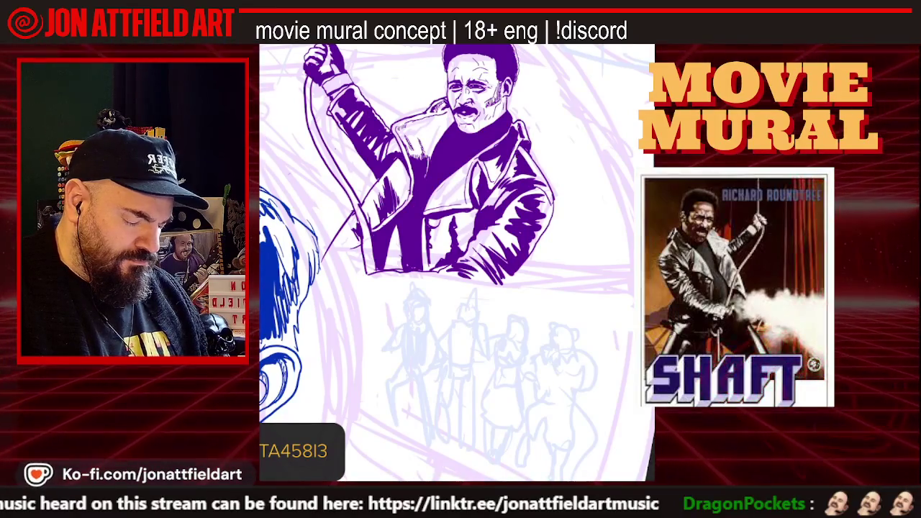
Step: Zoom around Shaft's raised fist while inking the double-lined rope and lower coat edge
scroll(457, 263, "down", 3)
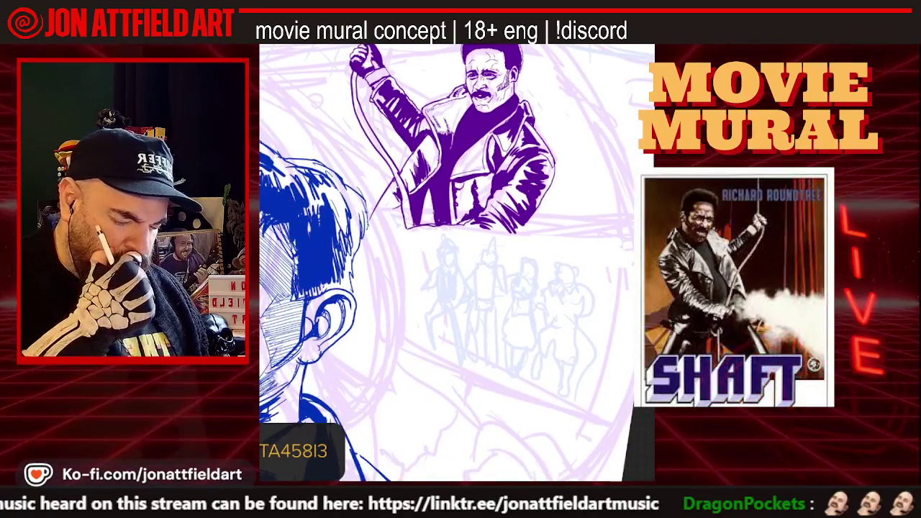
scroll(457, 262, "up", 3)
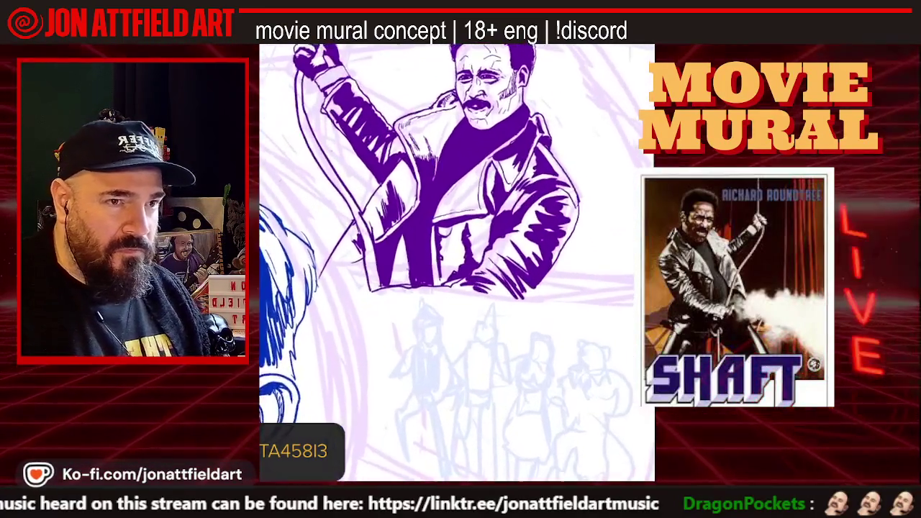
scroll(457, 262, "up", 3)
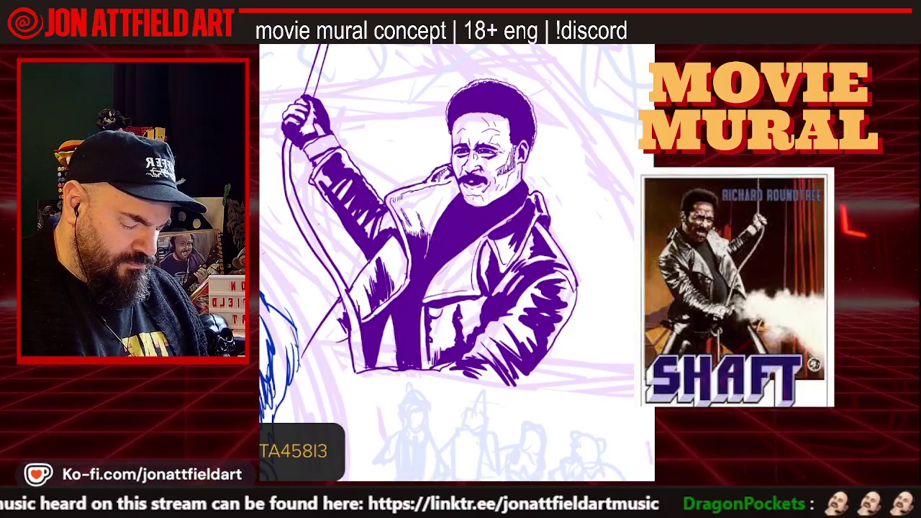
scroll(457, 262, "down", 3)
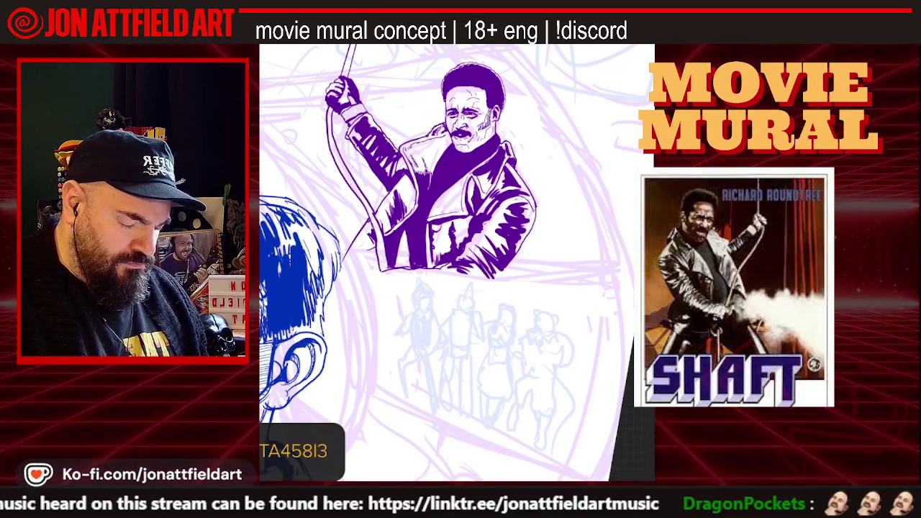
scroll(457, 263, "up", 3)
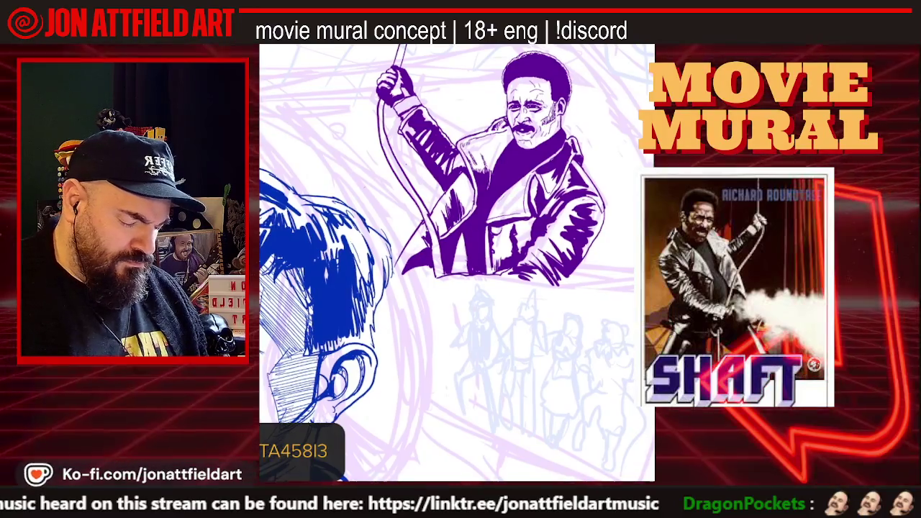
scroll(457, 262, "down", 2)
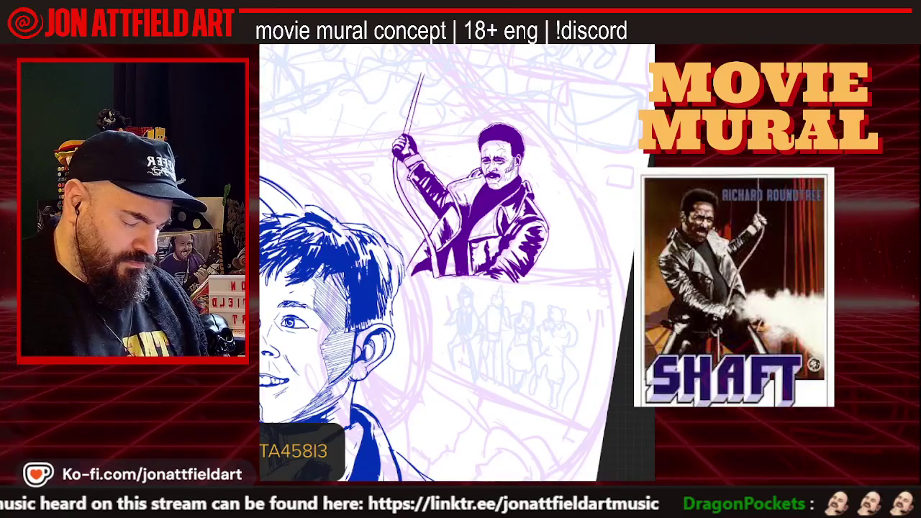
scroll(457, 262, "up", 3)
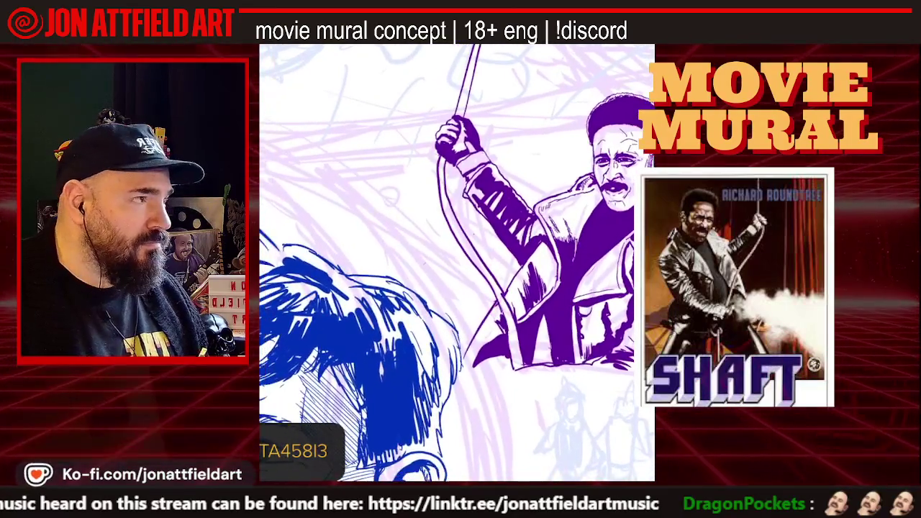
Step: Close the brush library with Studio Pen kept, then zoom out to the whole canvas
left_click(625, 46)
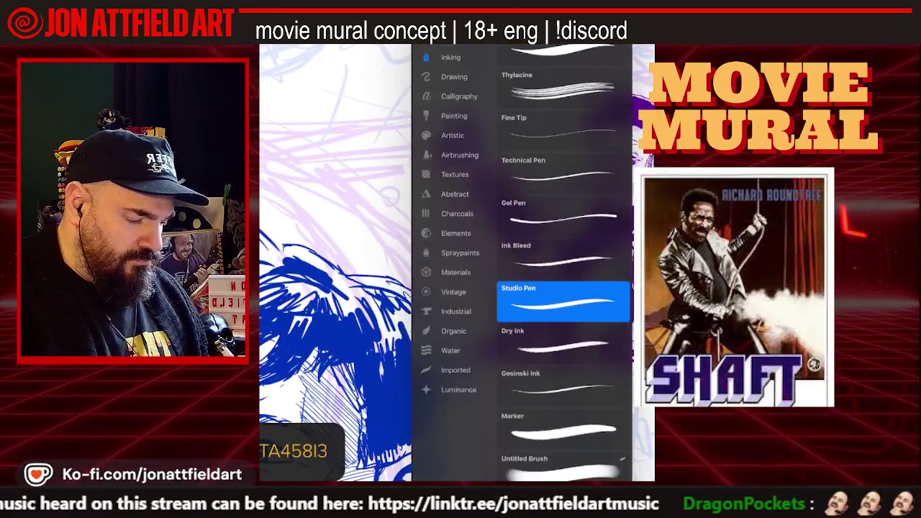
left_click(562, 300)
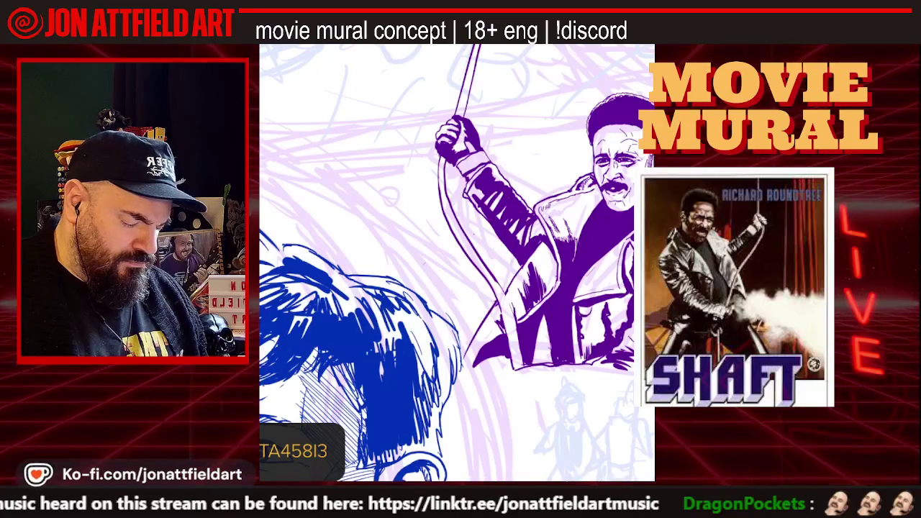
scroll(457, 263, "down", 2)
scroll(457, 263, "down", 2)
scroll(457, 263, "down", 2)
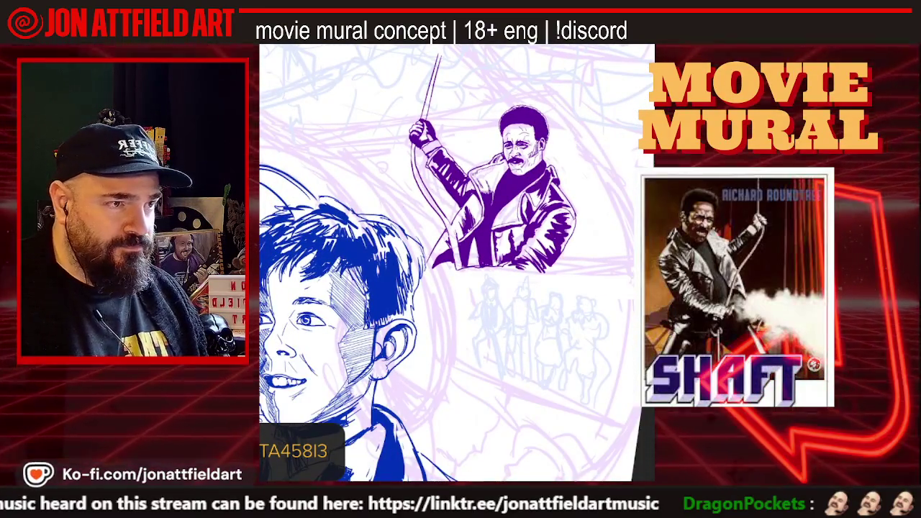
Step: Zoom in and out over Shaft's leather coat while hatching its purple shadows
scroll(495, 139, "up", 2)
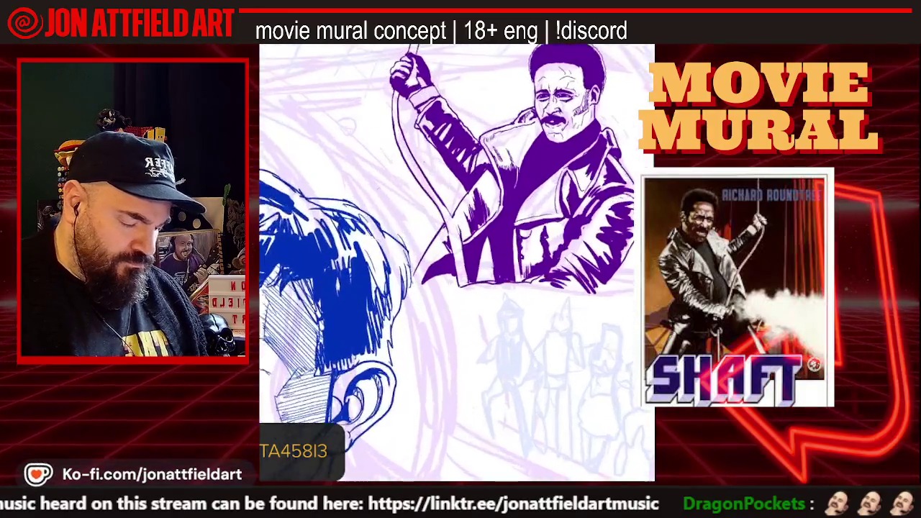
scroll(495, 138, "up", 2)
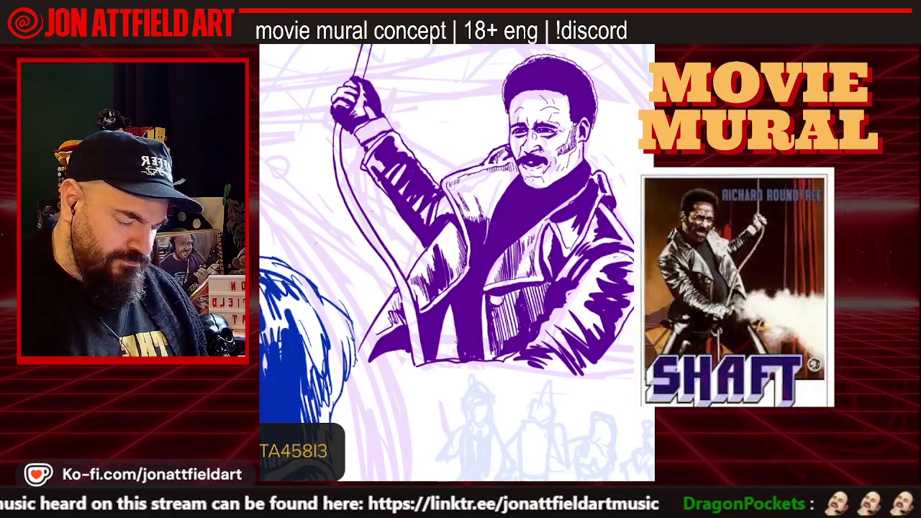
scroll(457, 262, "down", 2)
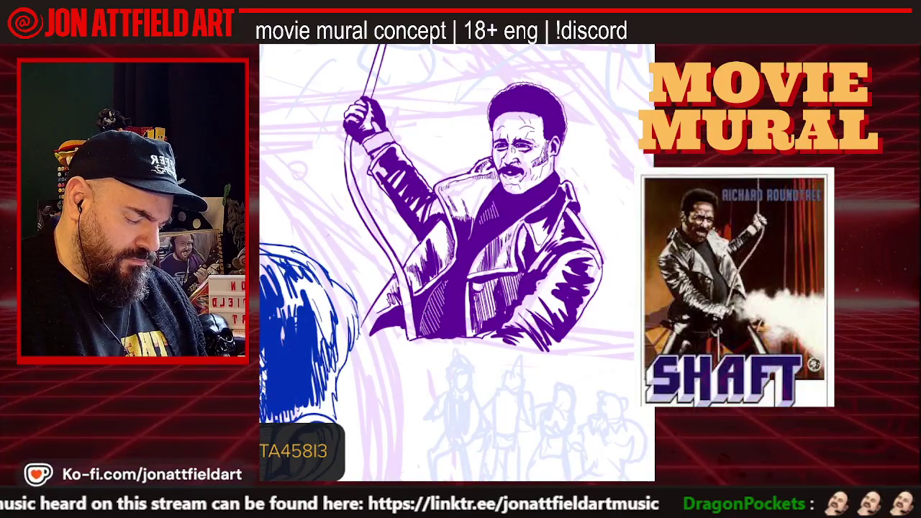
scroll(457, 262, "down", 2)
scroll(457, 262, "down", 2)
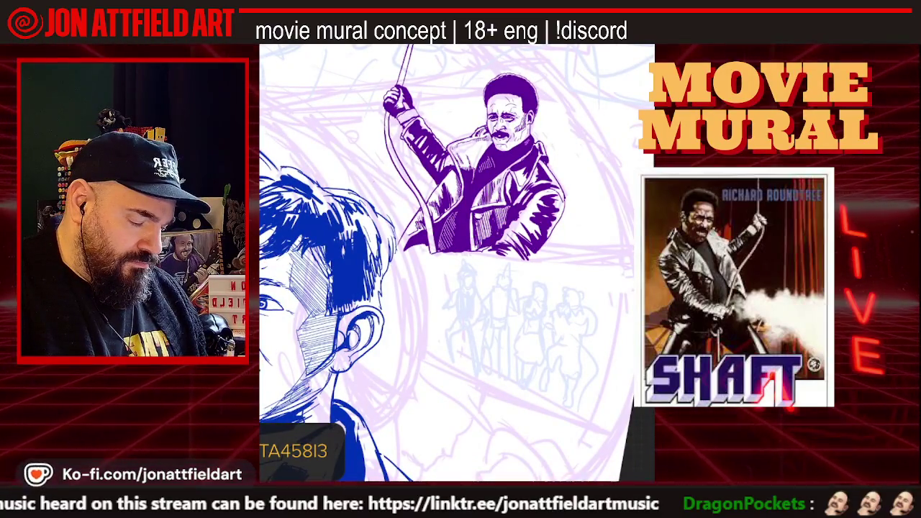
Step: Zoom onto Shaft's head to touch up the purple face and collar lines
scroll(457, 263, "down", 2)
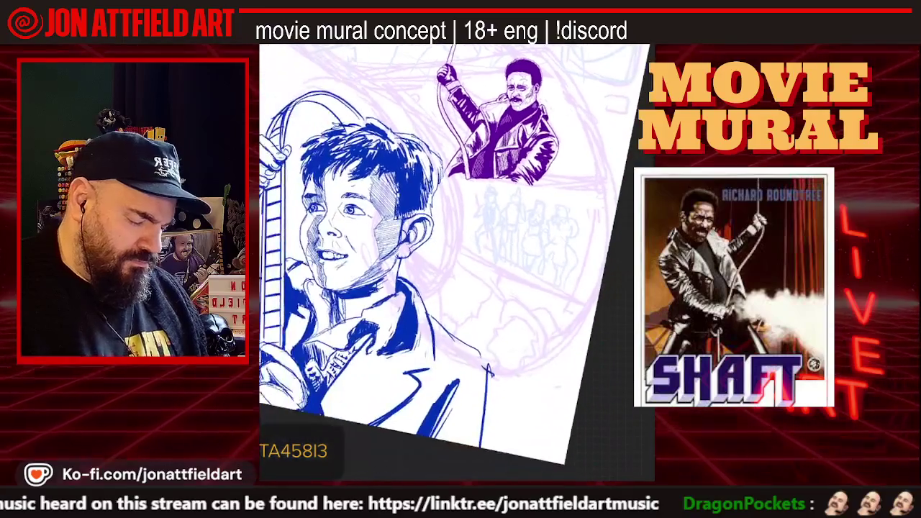
scroll(457, 263, "down", 1)
scroll(464, 180, "up", 3)
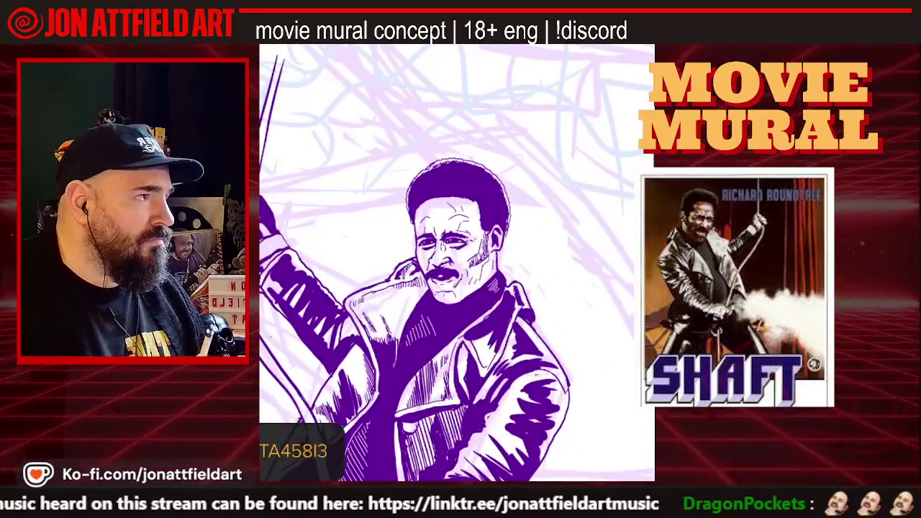
scroll(458, 263, "up", 1)
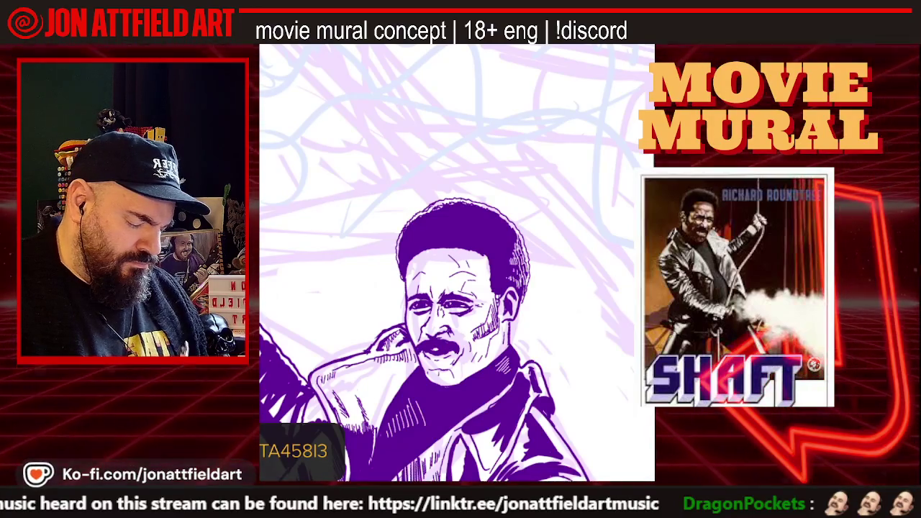
scroll(457, 263, "down", 3)
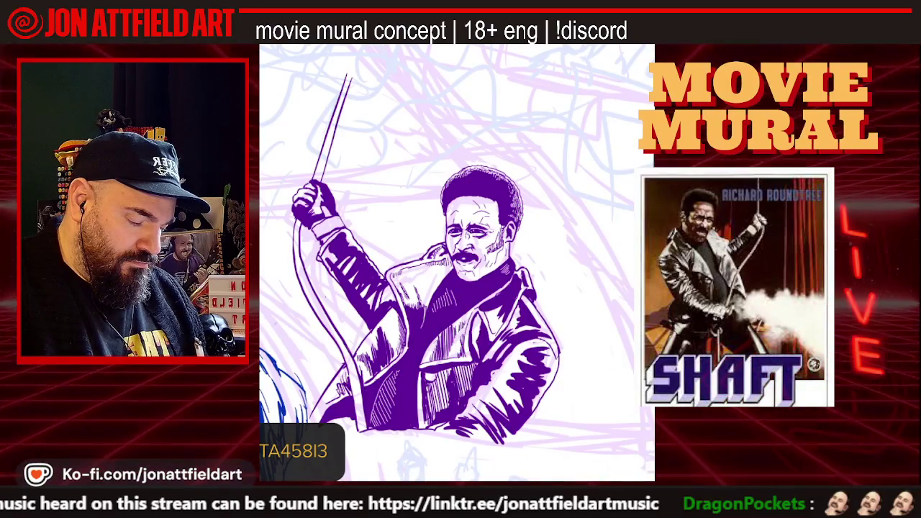
Step: Recentre and zoom the view on Shaft's raised hand to work on the braided rope
scroll(457, 263, "down", 1)
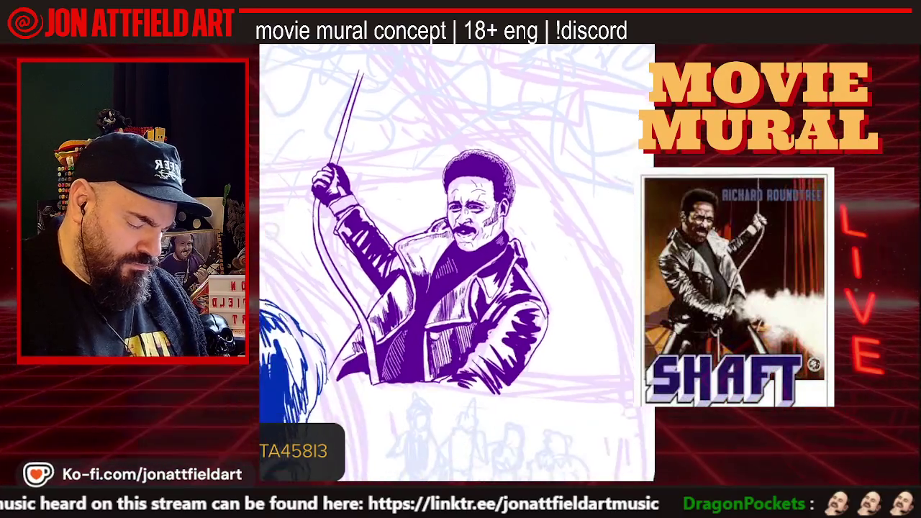
left_click_drag(457, 263, 475, 241)
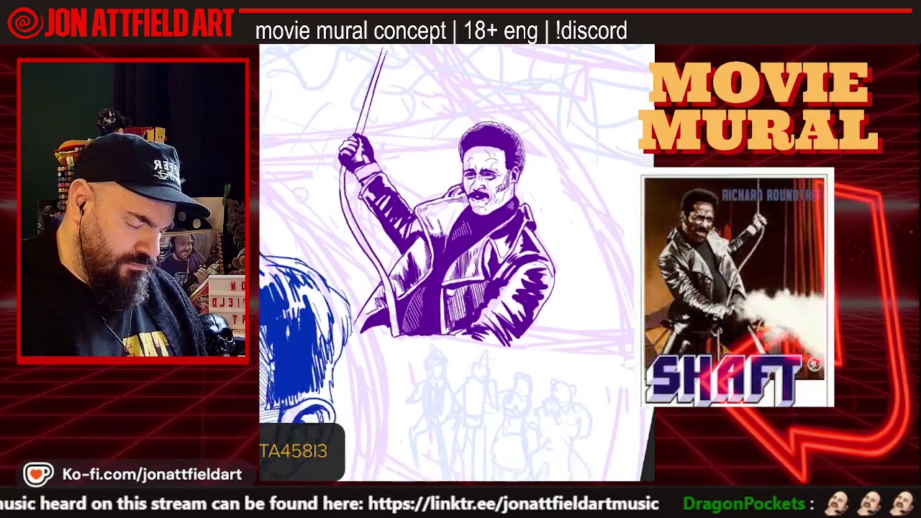
scroll(457, 263, "down", 2)
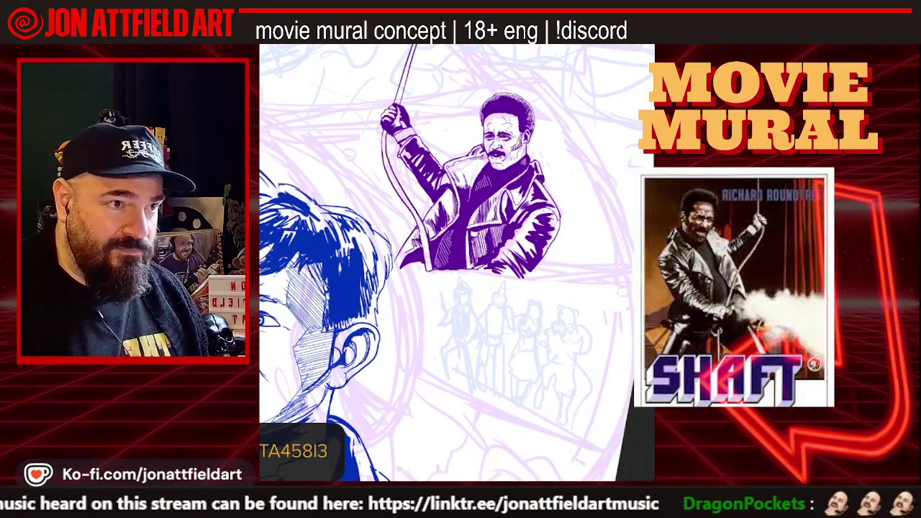
scroll(457, 263, "up", 3)
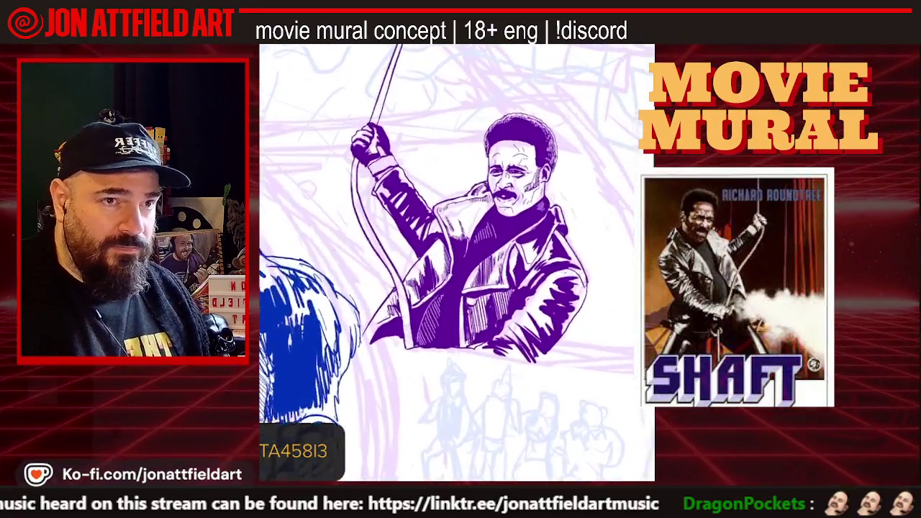
scroll(457, 263, "down", 1)
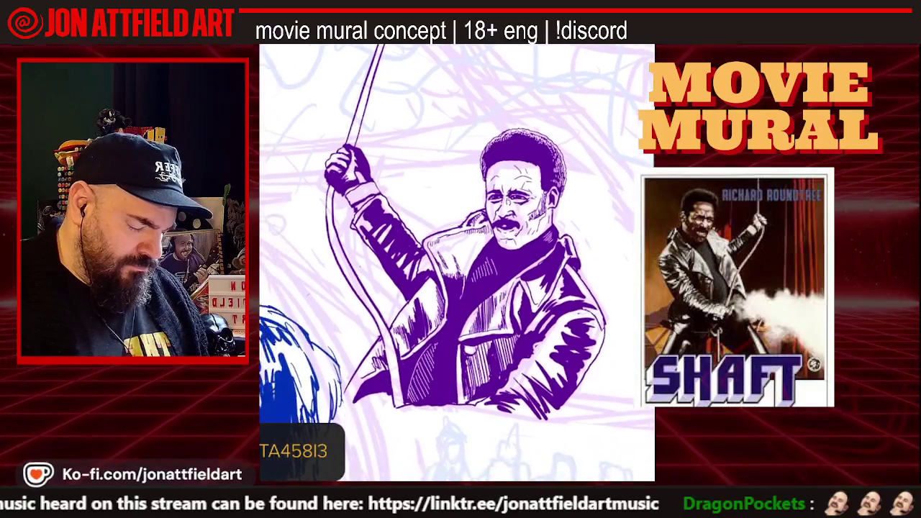
scroll(457, 263, "down", 1)
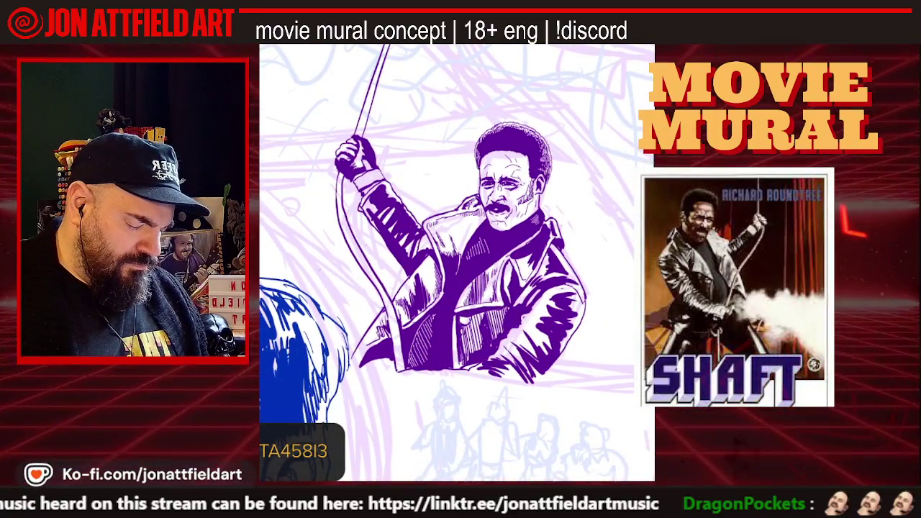
scroll(457, 263, "down", 1)
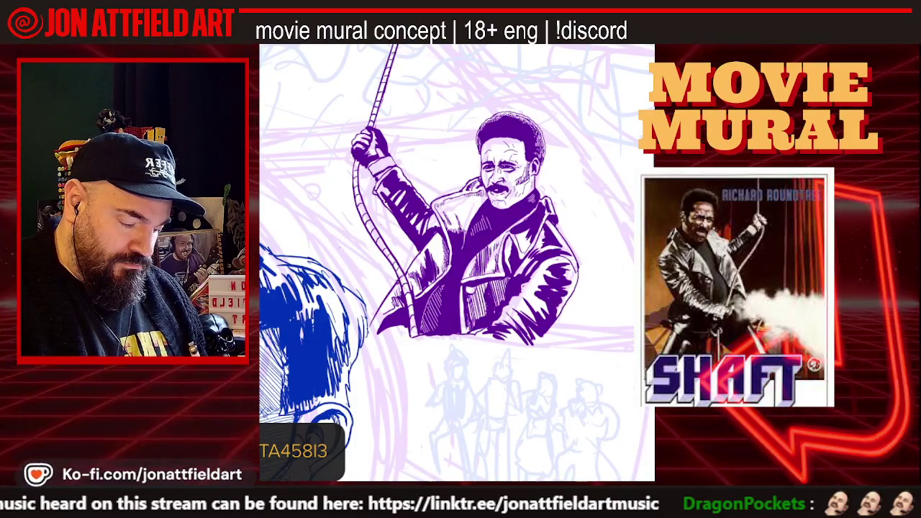
Step: Zoom along the rope beside Shaft's coat, then out to view the whole composition
scroll(457, 262, "down", 2)
scroll(457, 263, "up", 2)
scroll(457, 263, "up", 1)
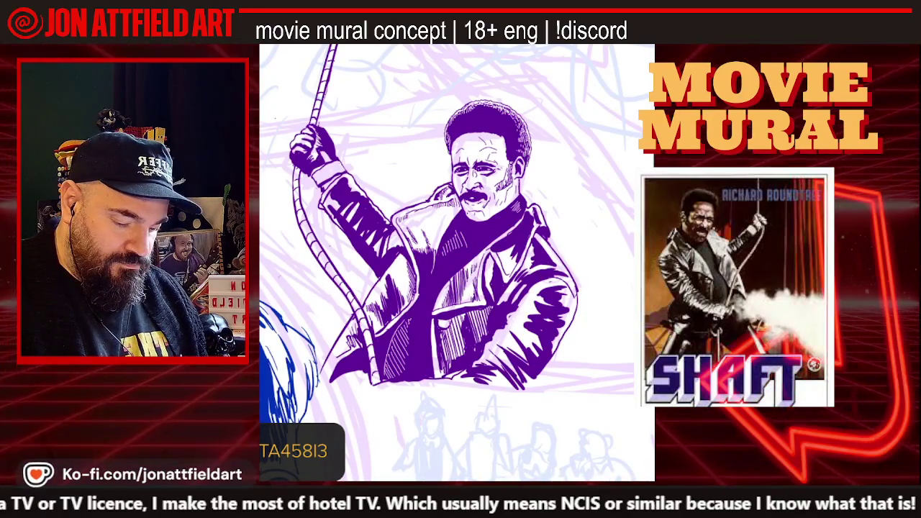
scroll(406, 259, "down", 5)
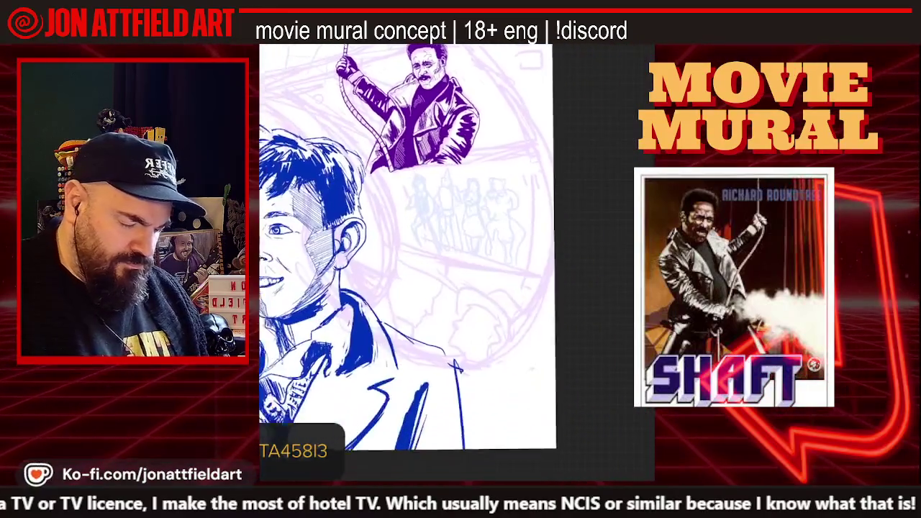
Step: Draw a thin vertical purple line beside Shaft's head, undo it, then redo it
scroll(406, 245, "down", 2)
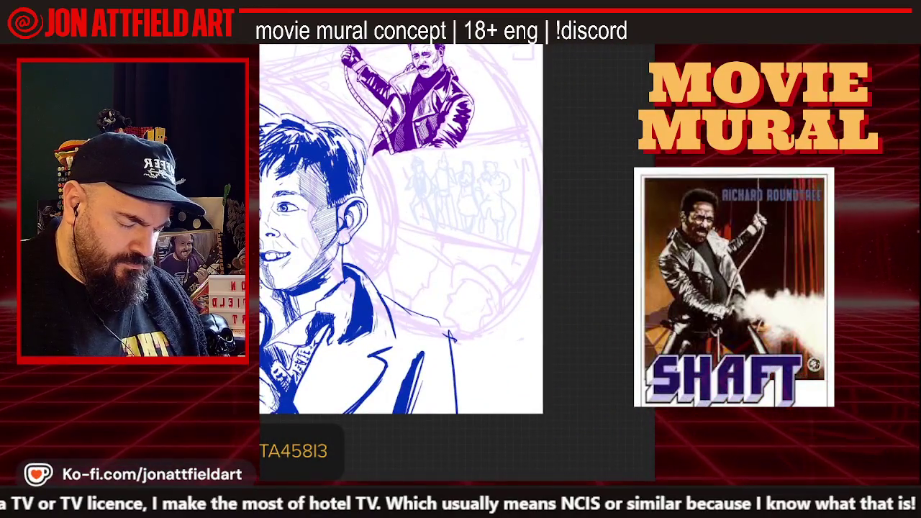
scroll(436, 252, "up", 3)
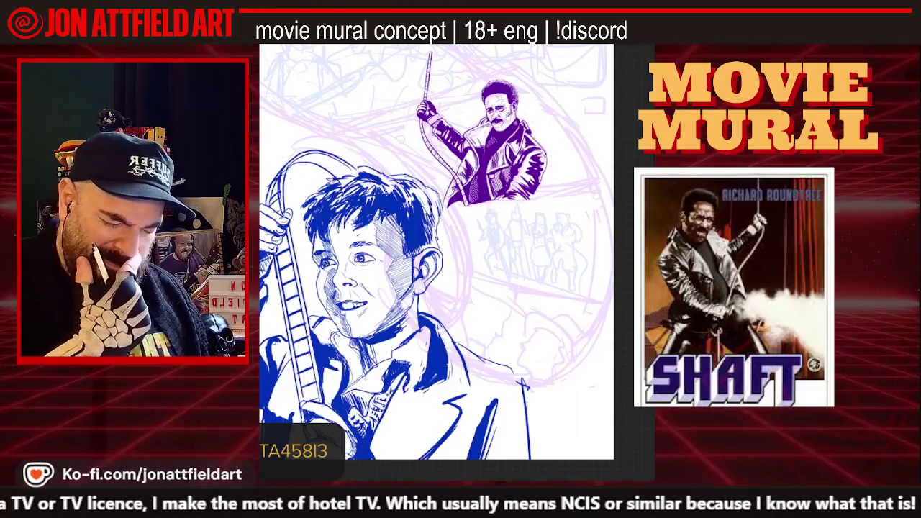
scroll(490, 144, "up", 3)
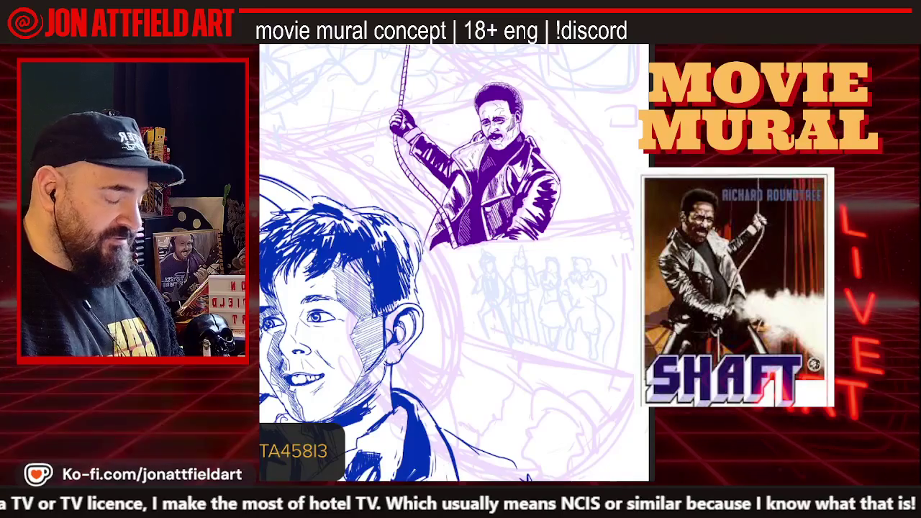
left_click_drag(454, 101, 454, 146)
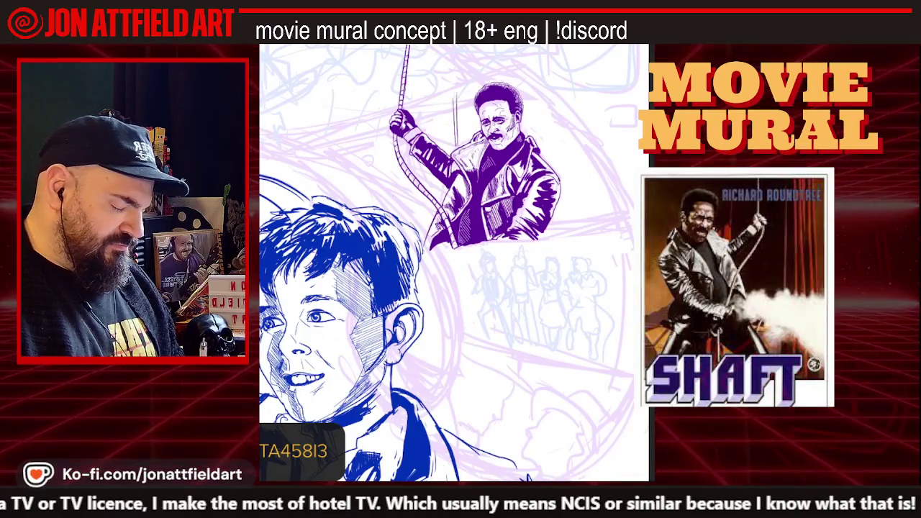
key("ctrl+z")
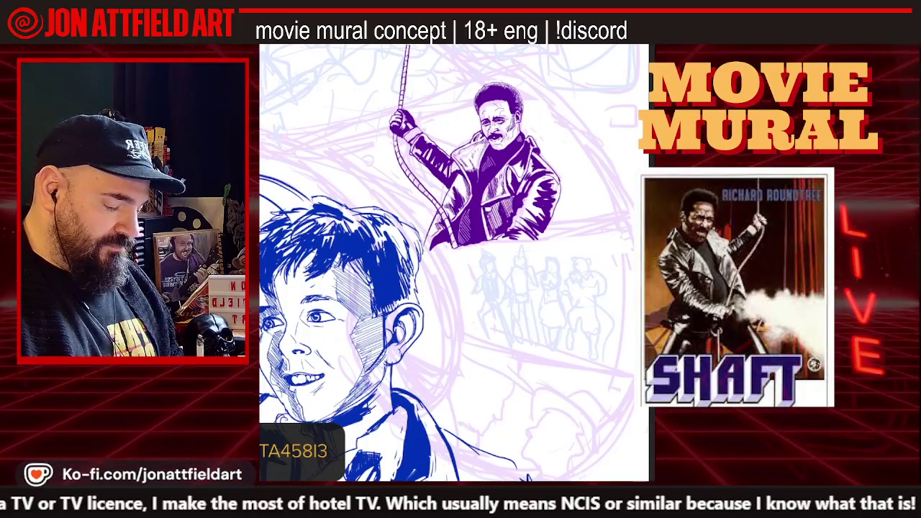
key("ctrl+shift+z")
scroll(454, 86, "up", 3)
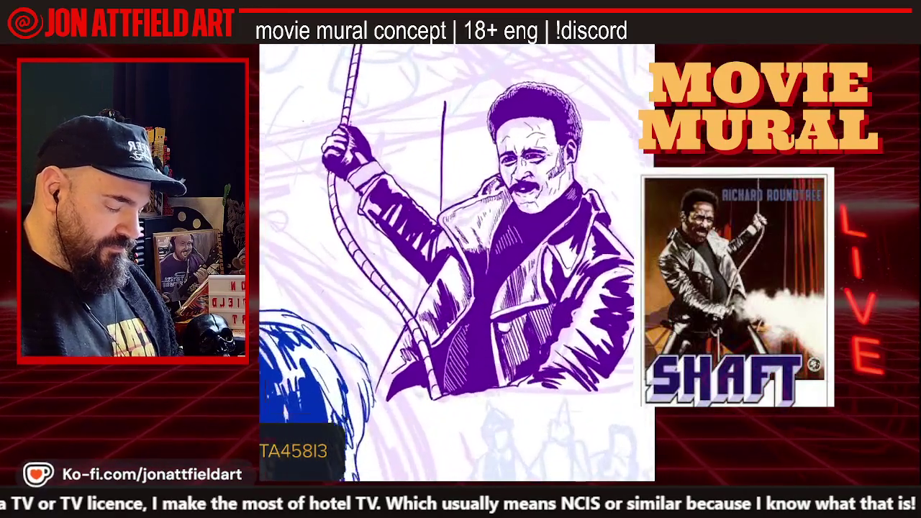